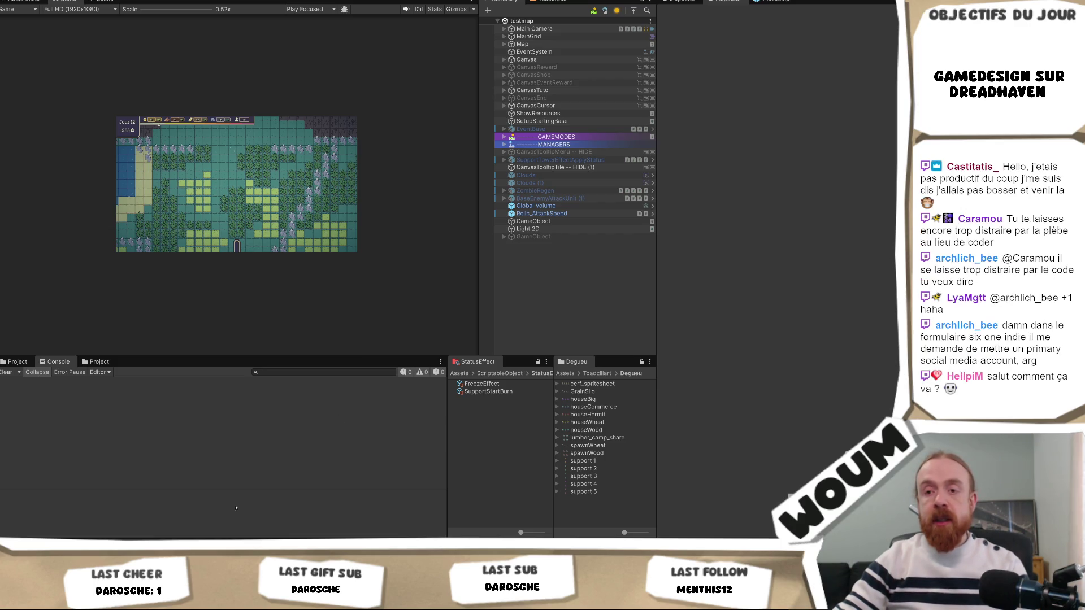
# - Switch between Visual Studio's RewardItemUI.cs and Unity, ending in Unity so the edited scripts import
pyautogui.hotkey('alt', 'Tab')
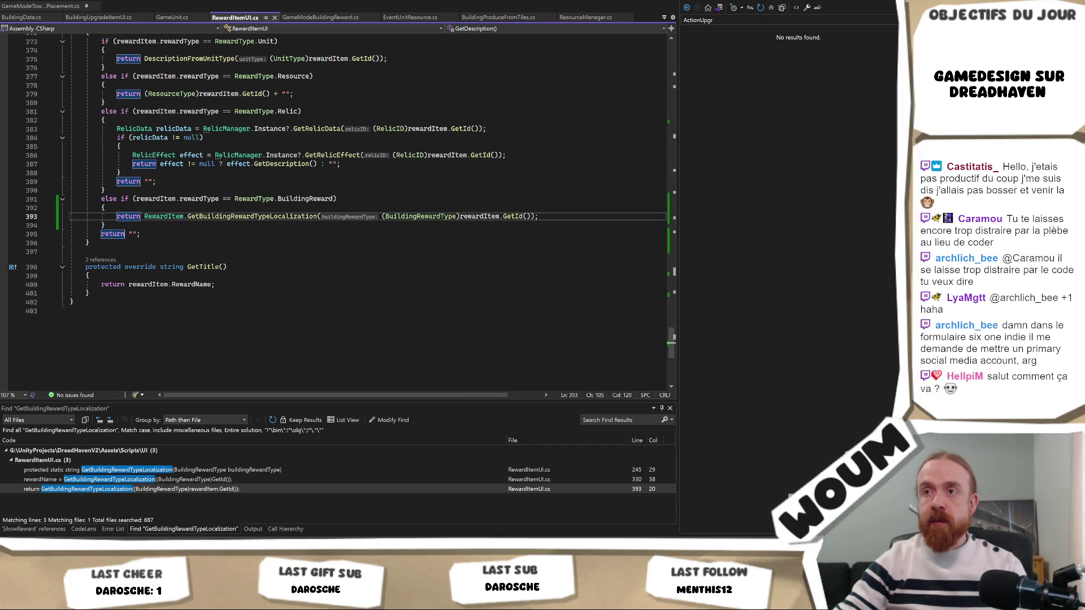
pyautogui.hotkey('alt', 'Tab')
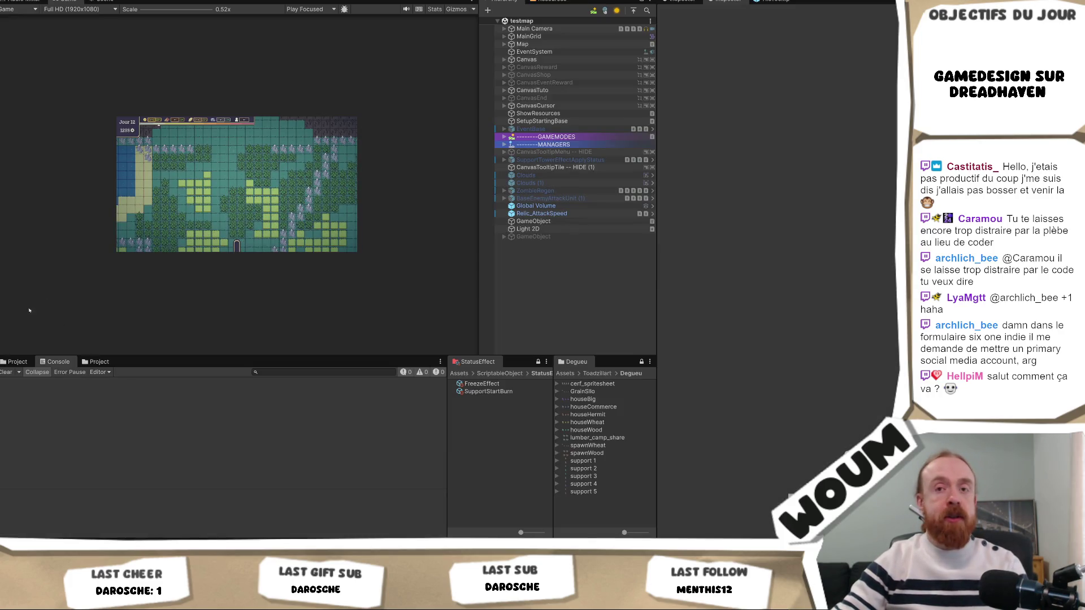
pyautogui.hotkey('alt', 'Tab')
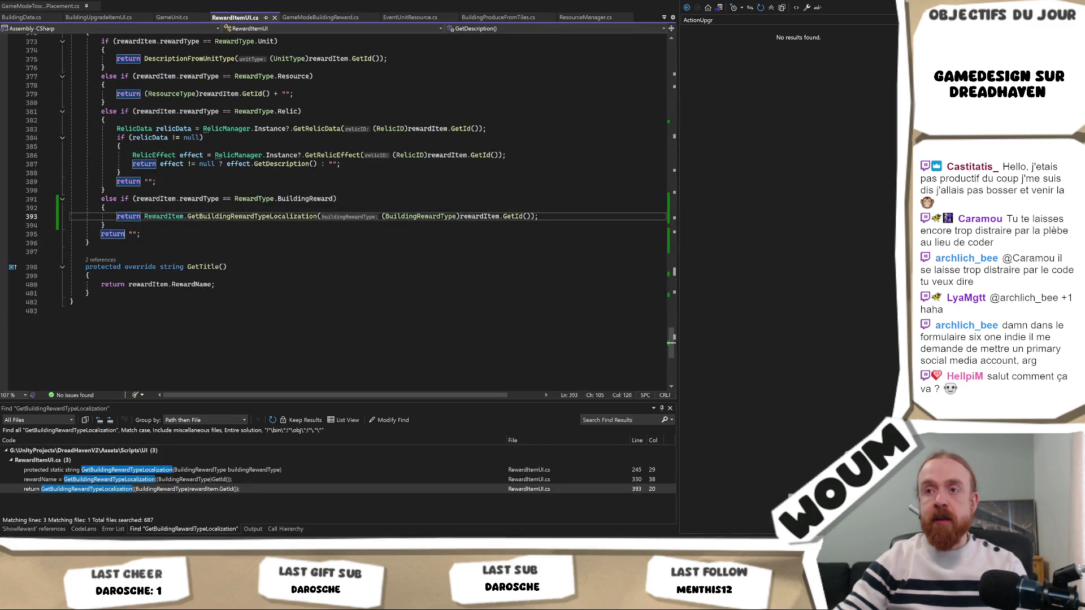
pyautogui.hotkey('alt', 'Tab')
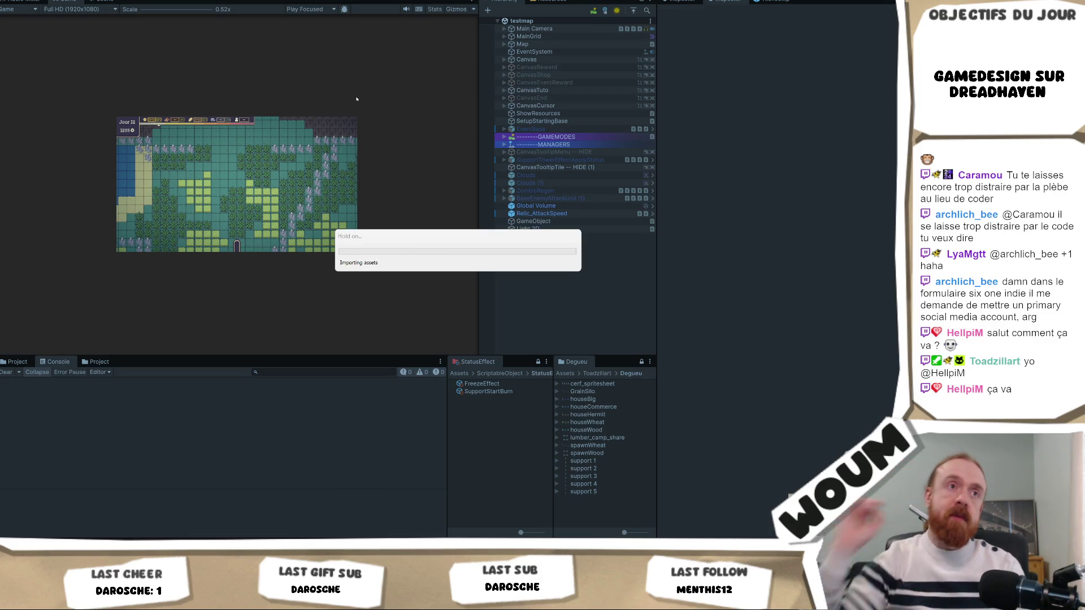
# - Start Play mode and reveal discoverable tiles across the map toward the merchant caravan
pyautogui.hotkey('ctrl', 'p')
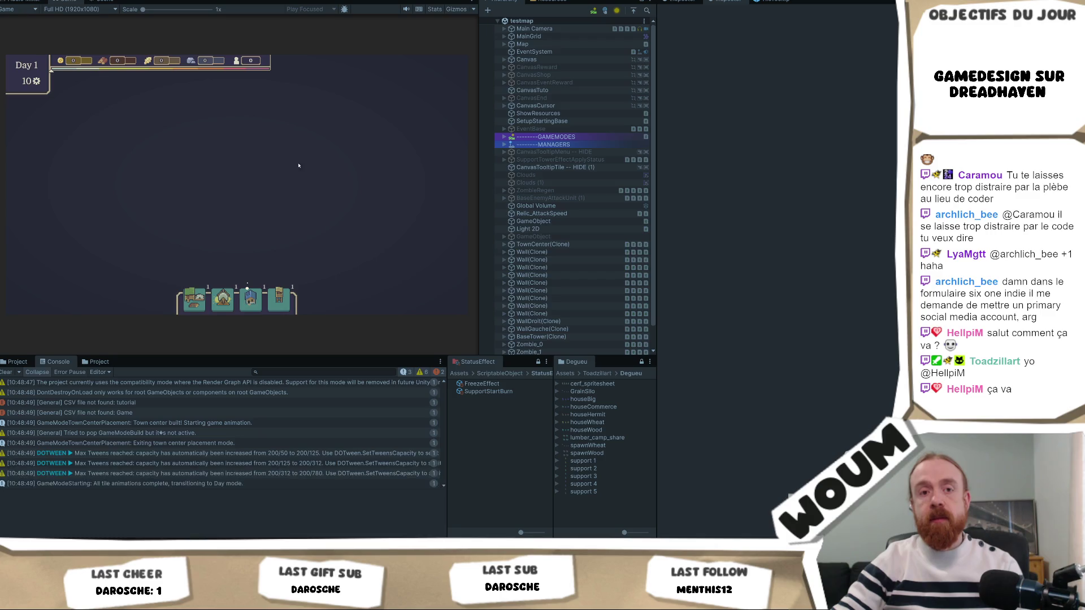
pyautogui.click(267, 227)
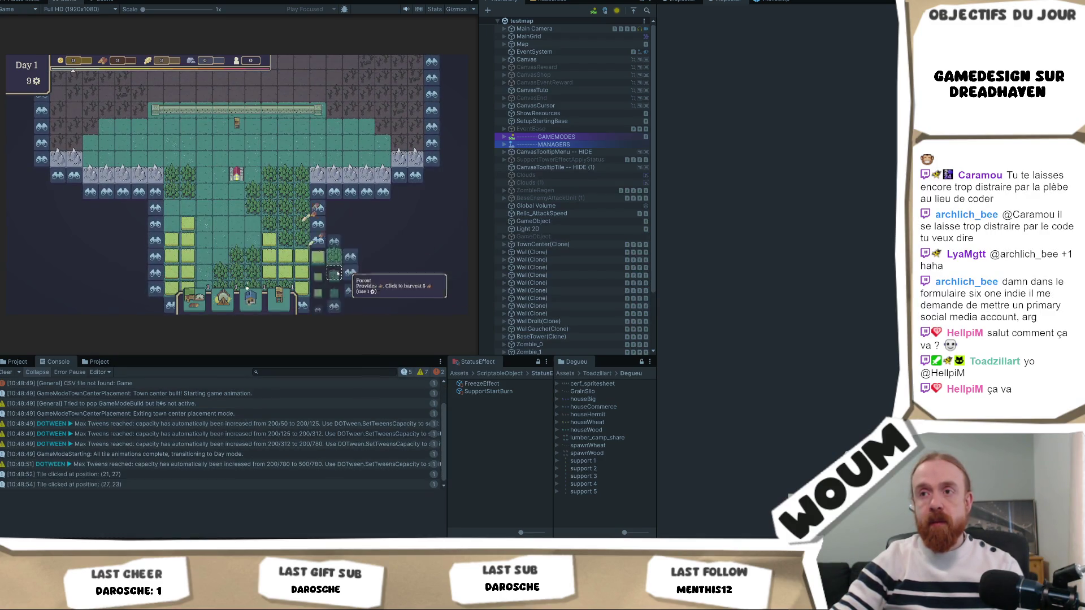
pyautogui.click(320, 249)
pyautogui.click(320, 234)
pyautogui.click(319, 234)
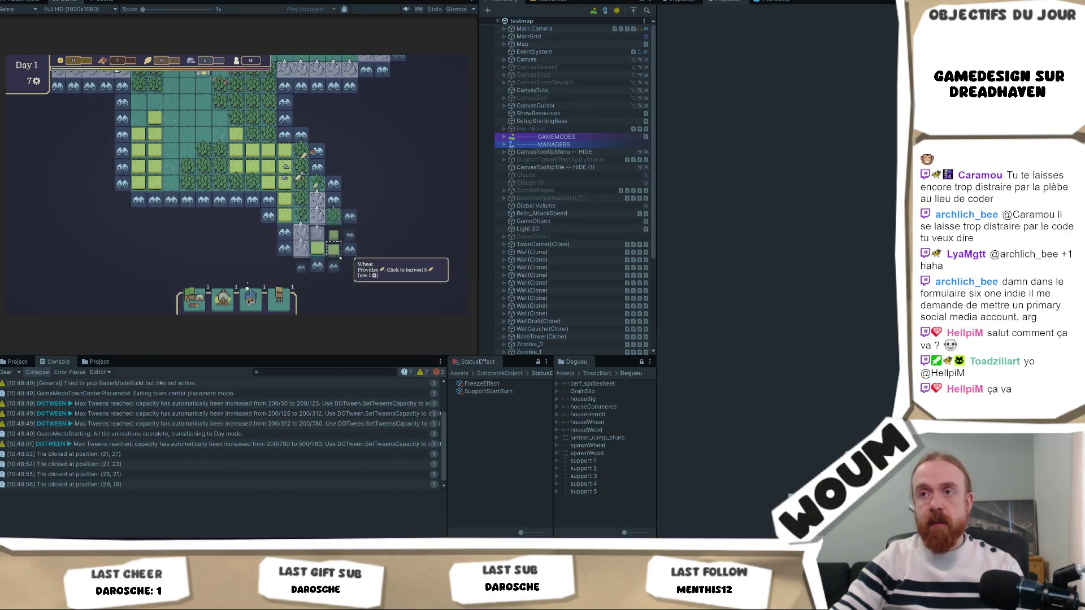
pyautogui.click(347, 264)
pyautogui.click(365, 286)
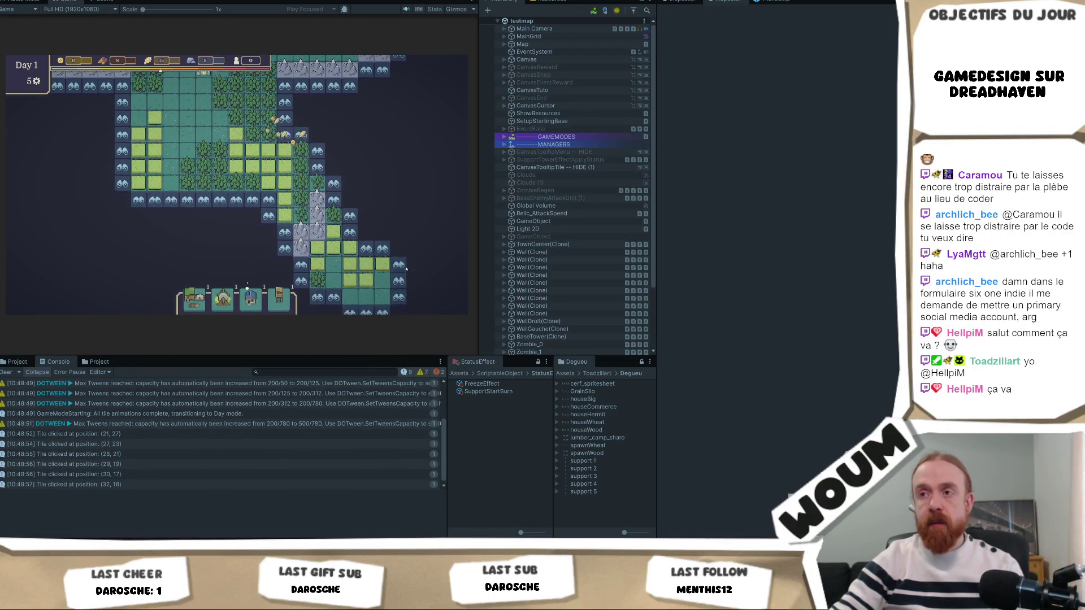
pyautogui.click(355, 223)
pyautogui.click(355, 224)
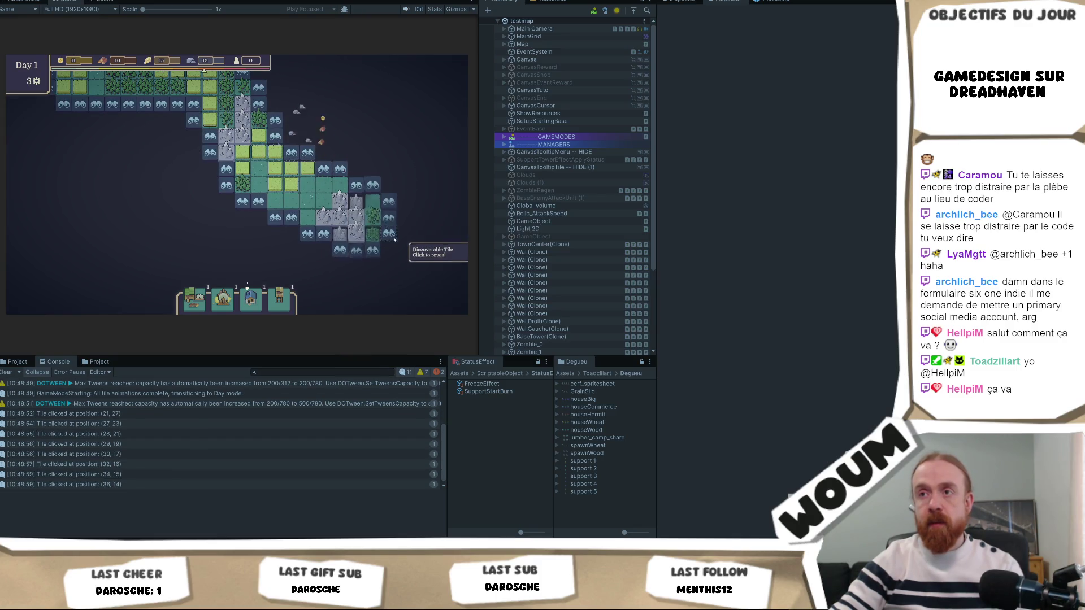
pyautogui.click(396, 235)
pyautogui.click(421, 255)
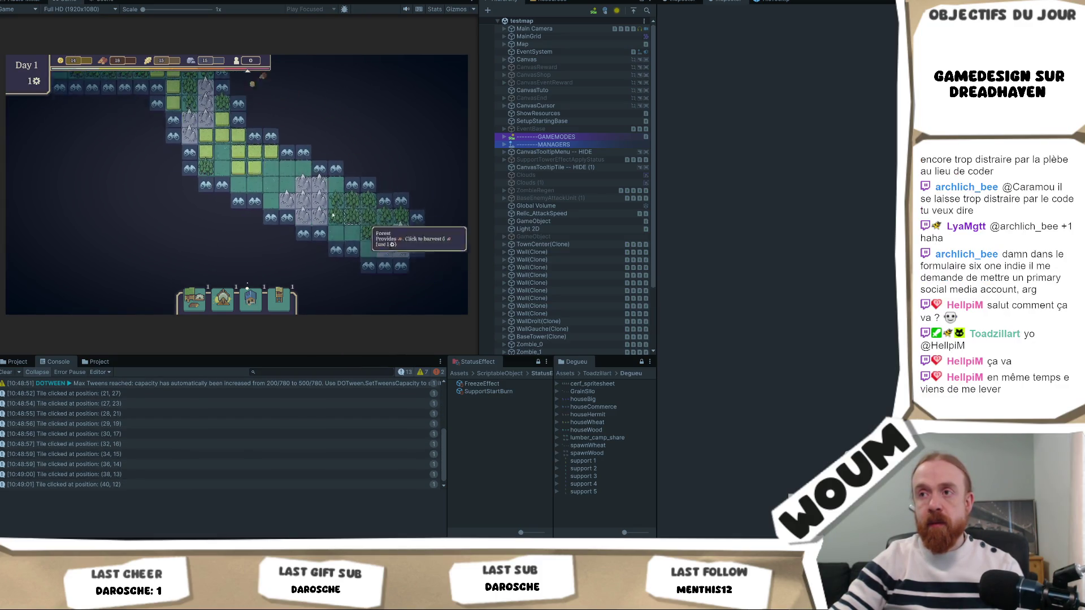
pyautogui.click(359, 172)
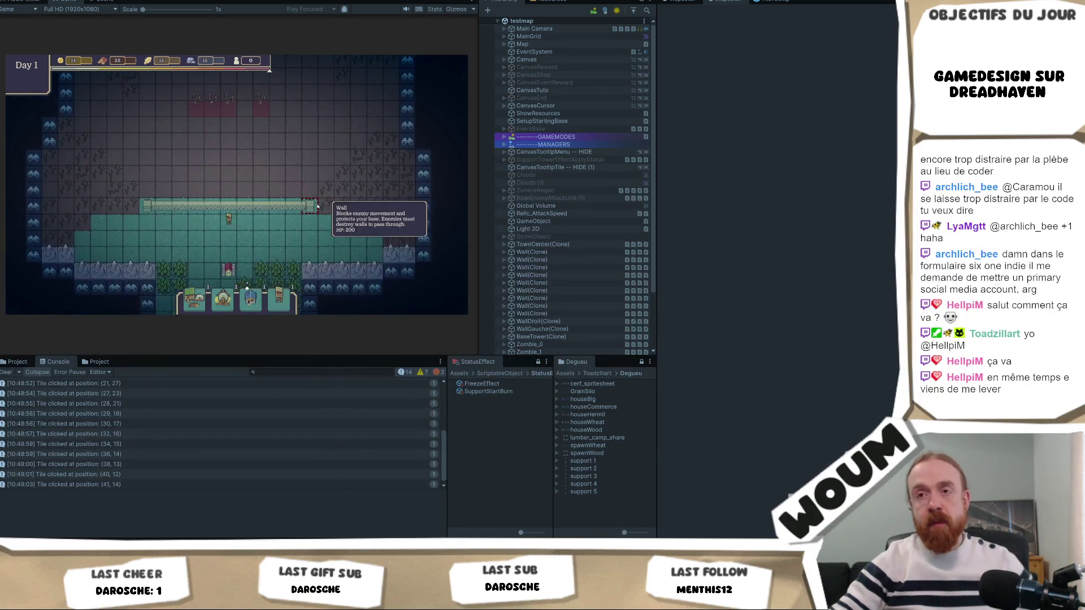
# - Take both offered construction rewards, check the Merchant Caravan's offers, then close it and show the Project panel
pyautogui.click(229, 238)
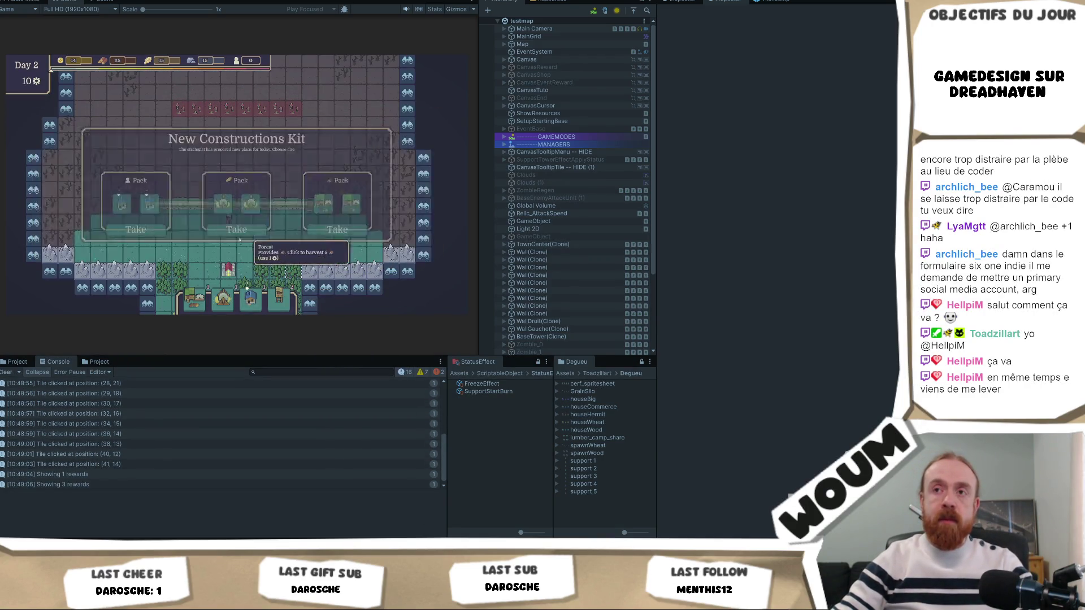
pyautogui.click(322, 238)
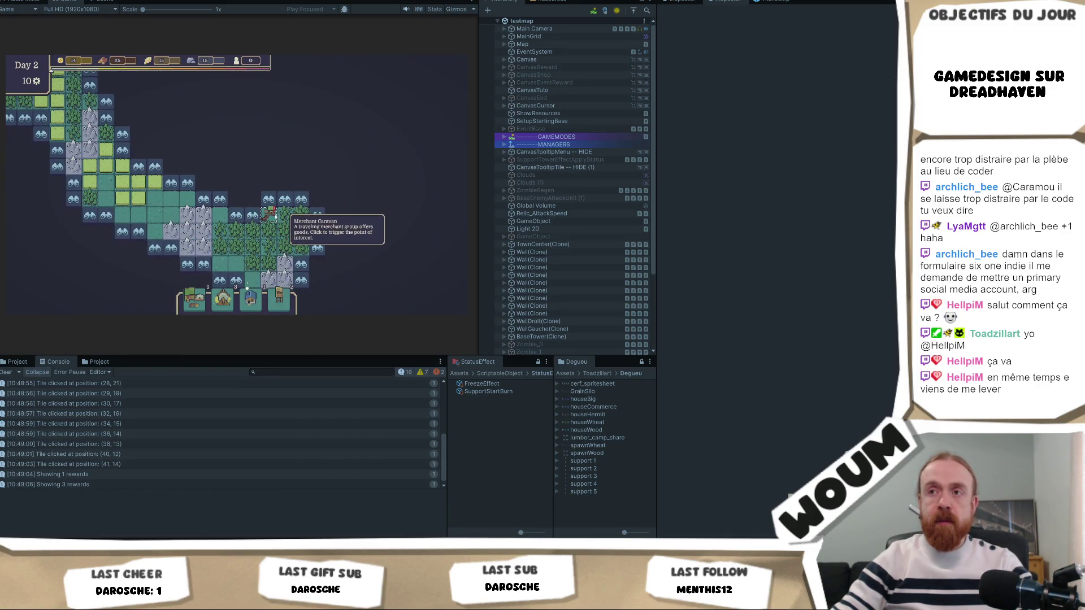
pyautogui.click(277, 219)
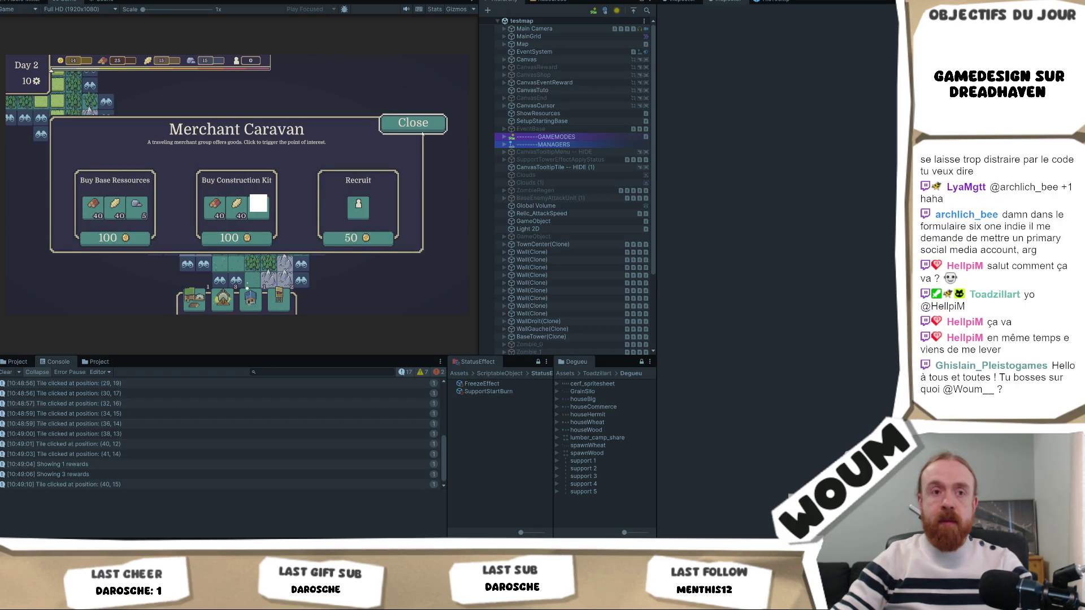
pyautogui.click(404, 125)
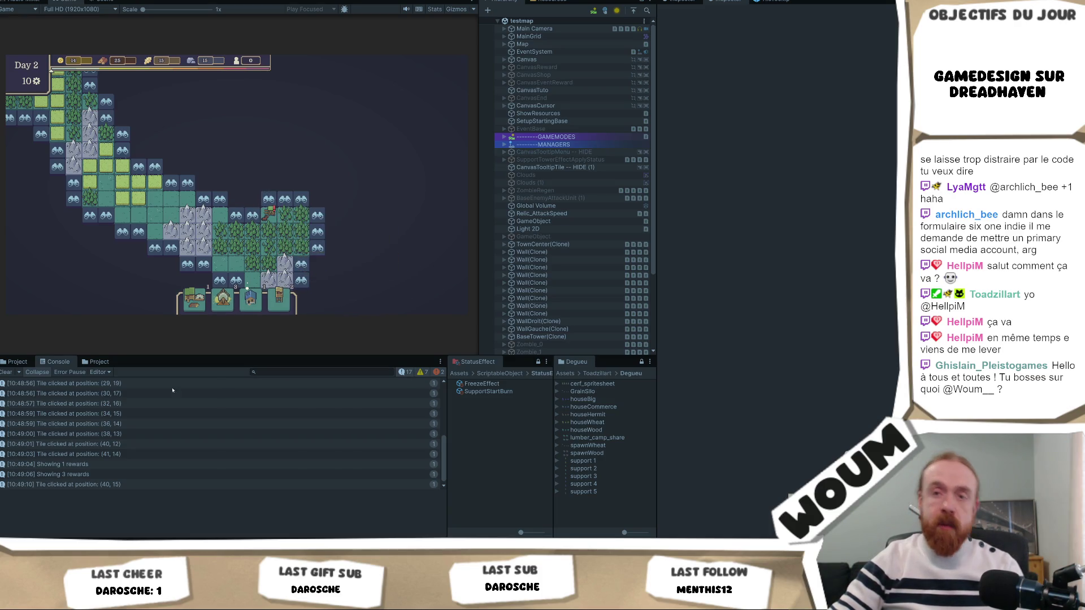
pyautogui.click(18, 361)
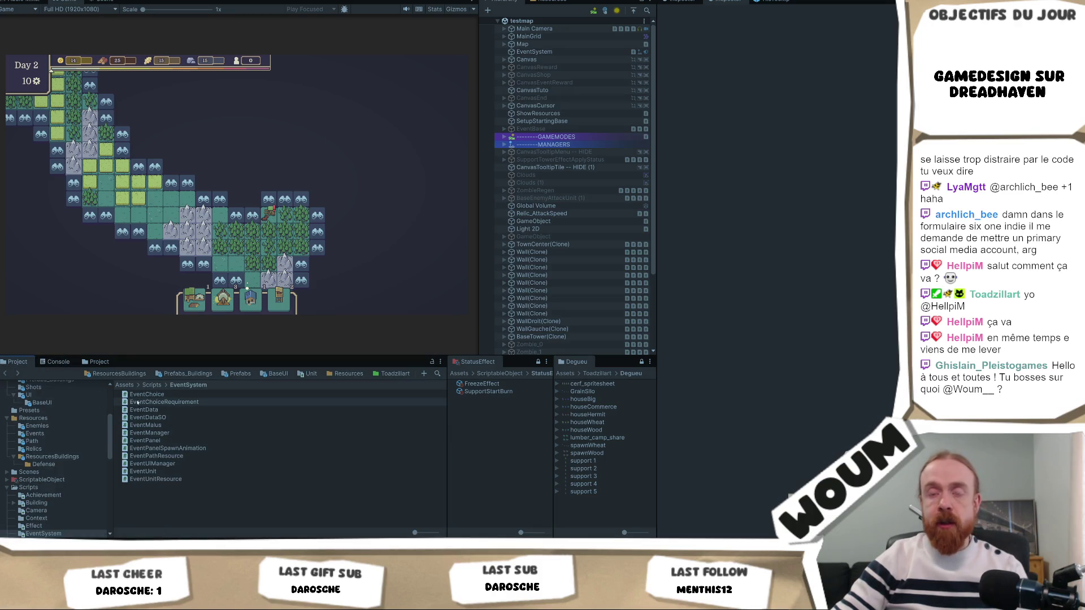
# - Scroll through the Project folder tree and Hierarchy, then select EventCaravane1_0 for inspection
pyautogui.scroll(-1, 71, 430)
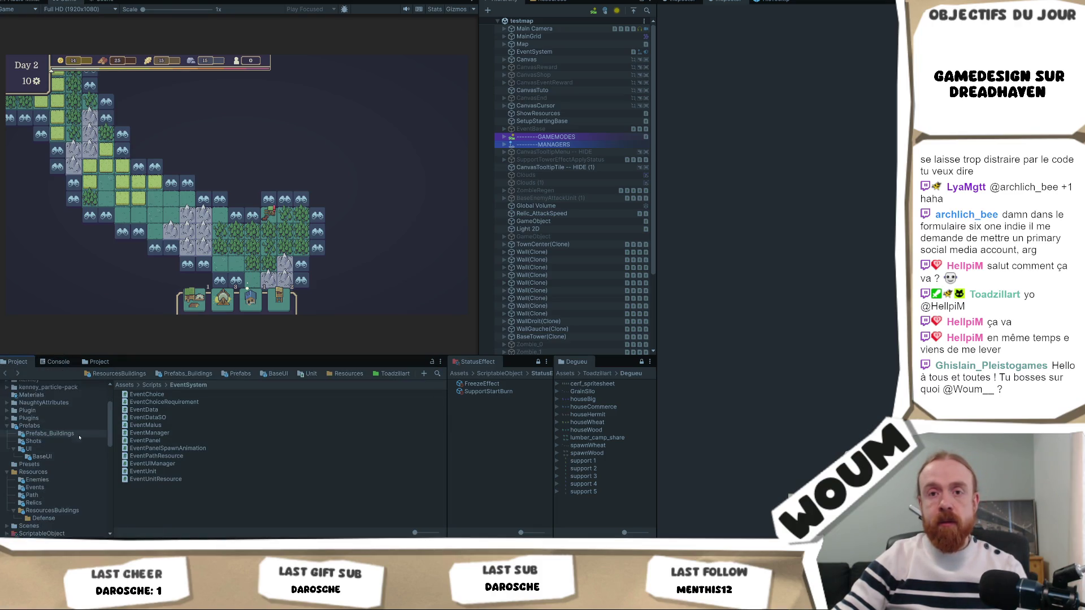
pyautogui.scroll(-3, 79, 455)
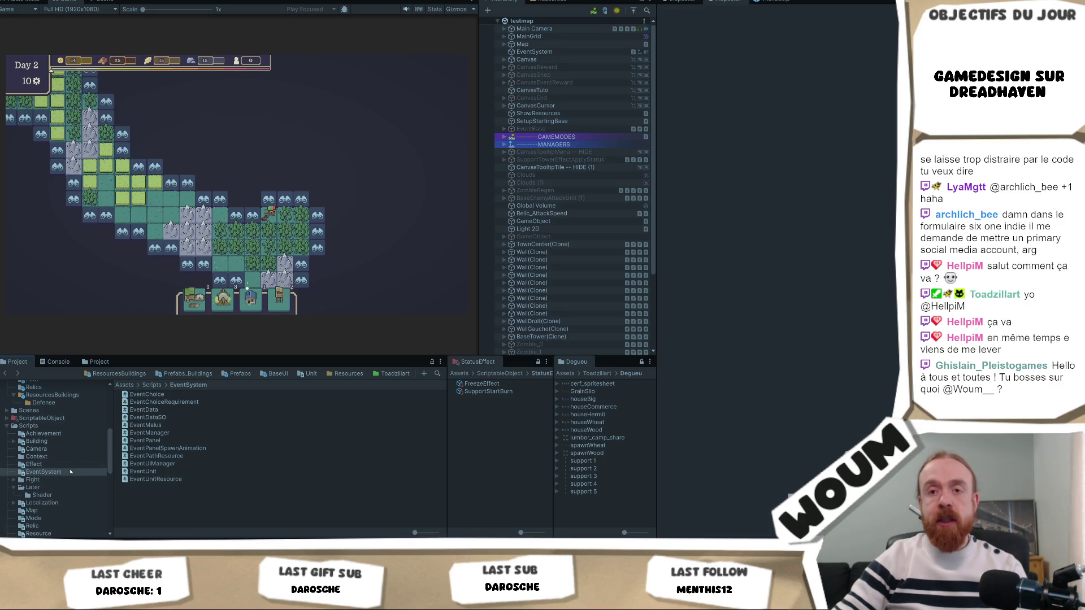
pyautogui.scroll(5, 72, 469)
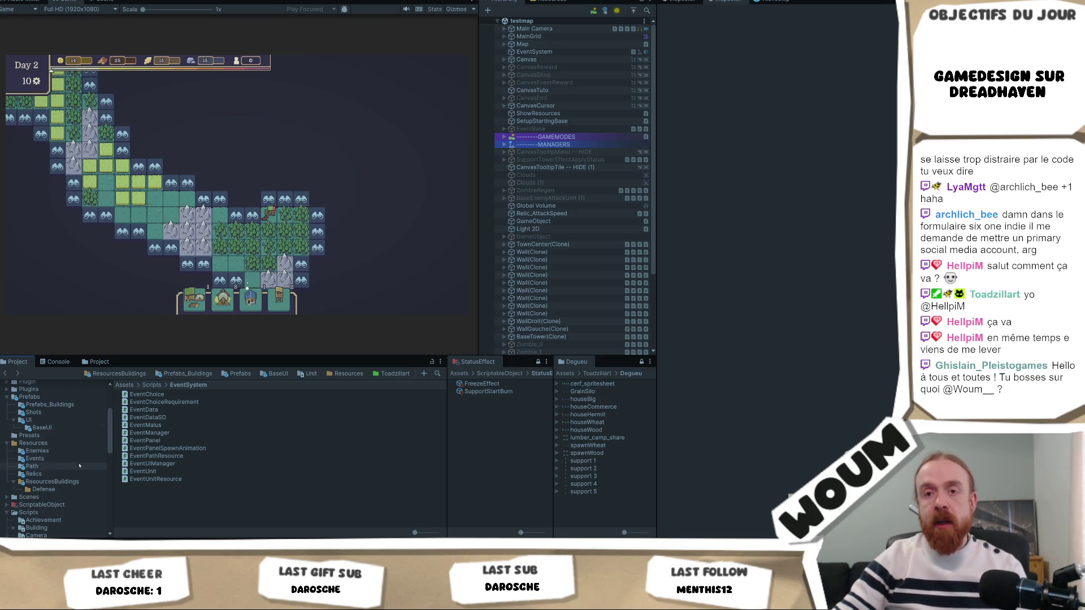
pyautogui.scroll(-3, 86, 440)
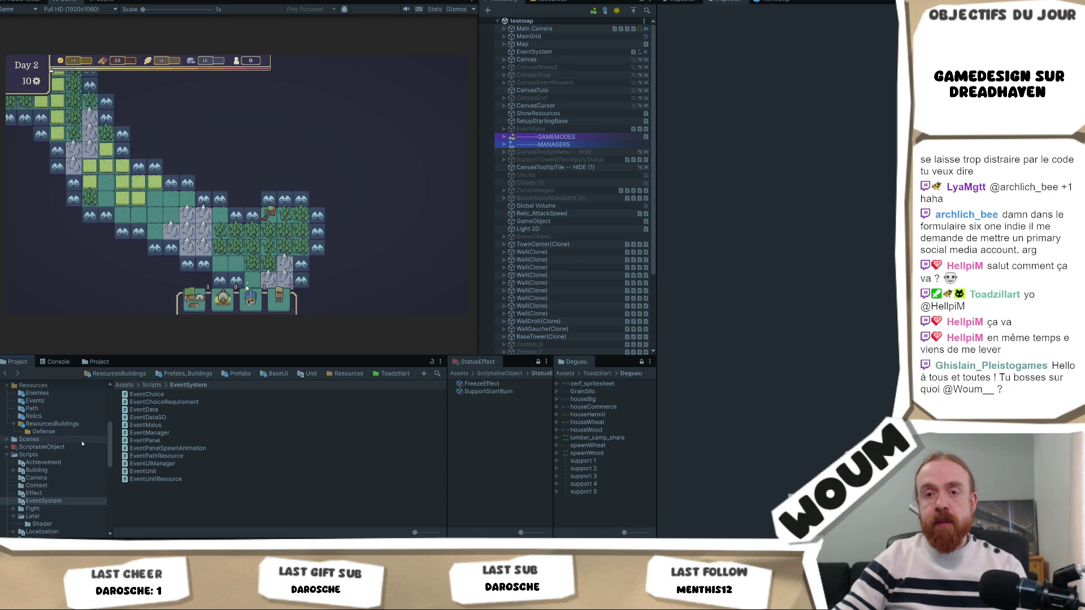
pyautogui.scroll(-3, 544, 294)
pyautogui.scroll(-3, 544, 294)
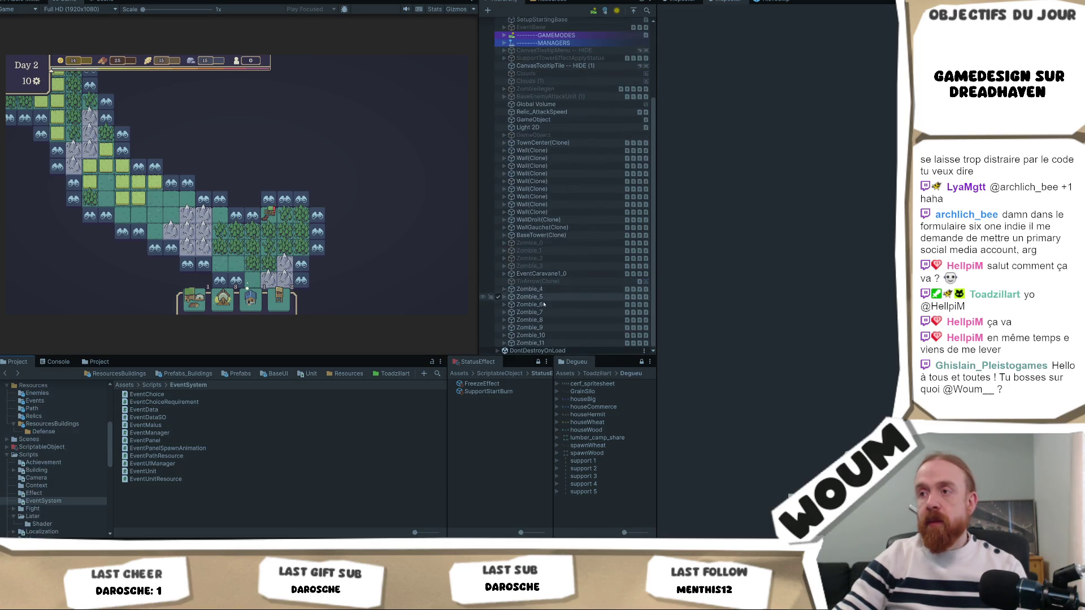
pyautogui.click(526, 274)
# - Expand EventCaravane1_0 and its Event child, then reselect EventCaravane1_0 to view its resource options
pyautogui.click(506, 274)
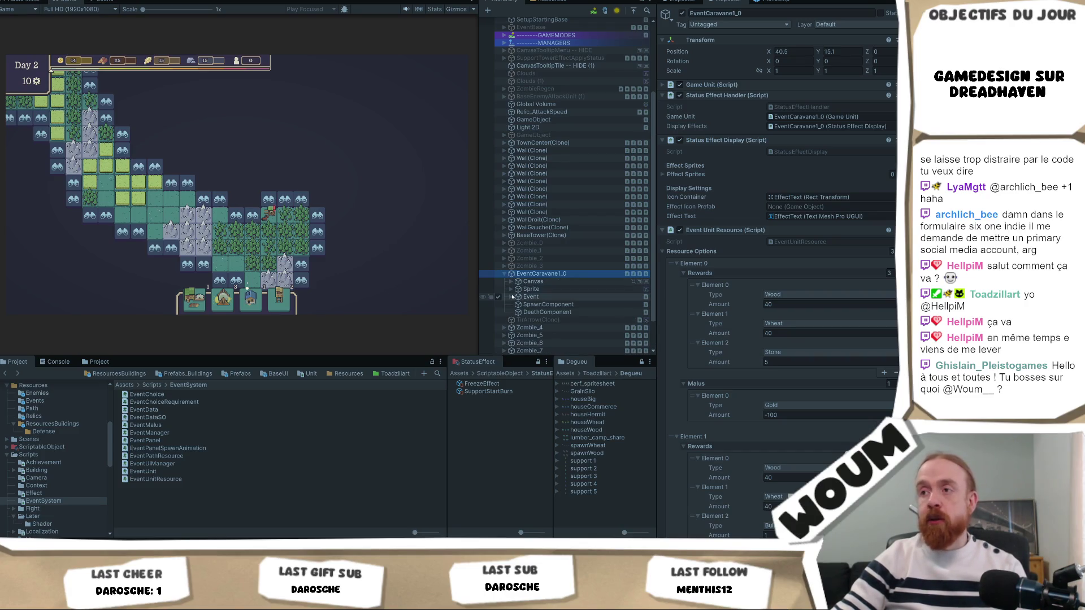
pyautogui.click(512, 297)
pyautogui.click(531, 297)
pyautogui.click(543, 274)
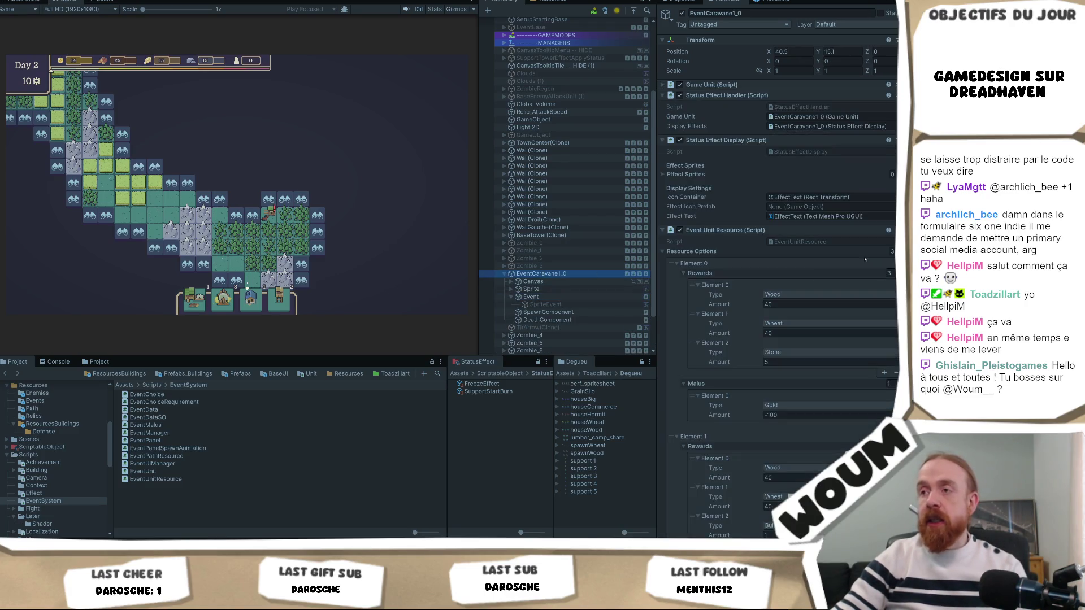
pyautogui.scroll(-8, 853, 241)
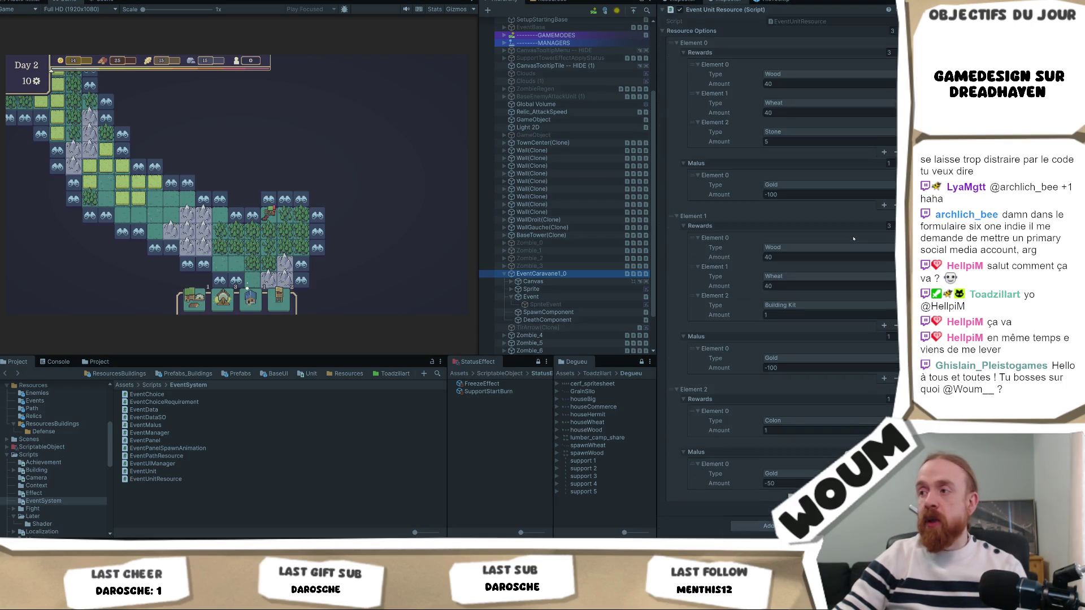
pyautogui.scroll(1, 792, 362)
# - Set Resource Options Element 1's reward type to Building Kit Econo and open the caravan in-game
pyautogui.click(796, 335)
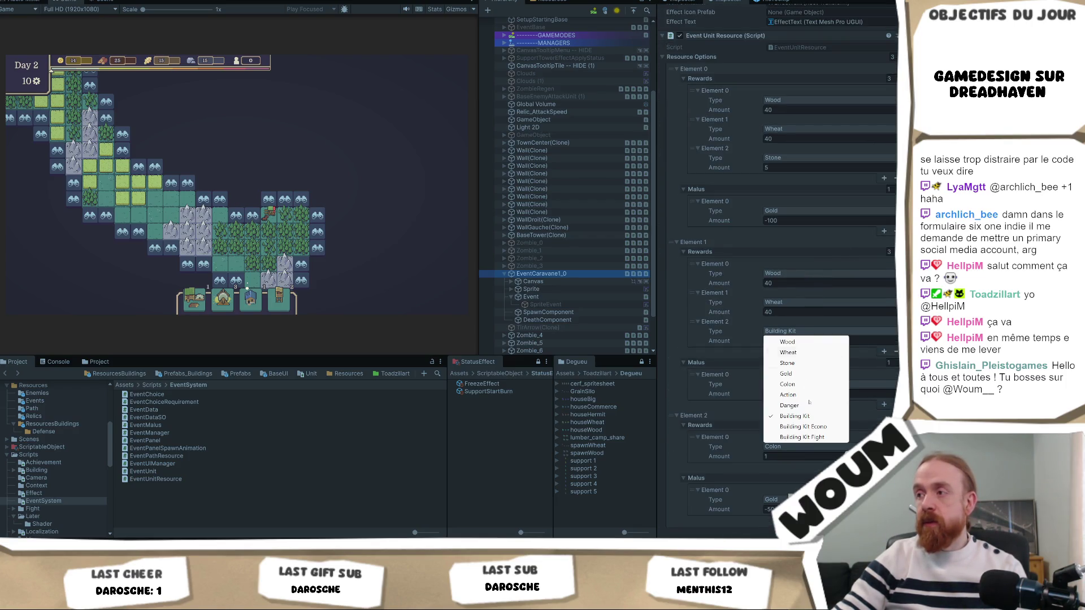
pyautogui.click(791, 426)
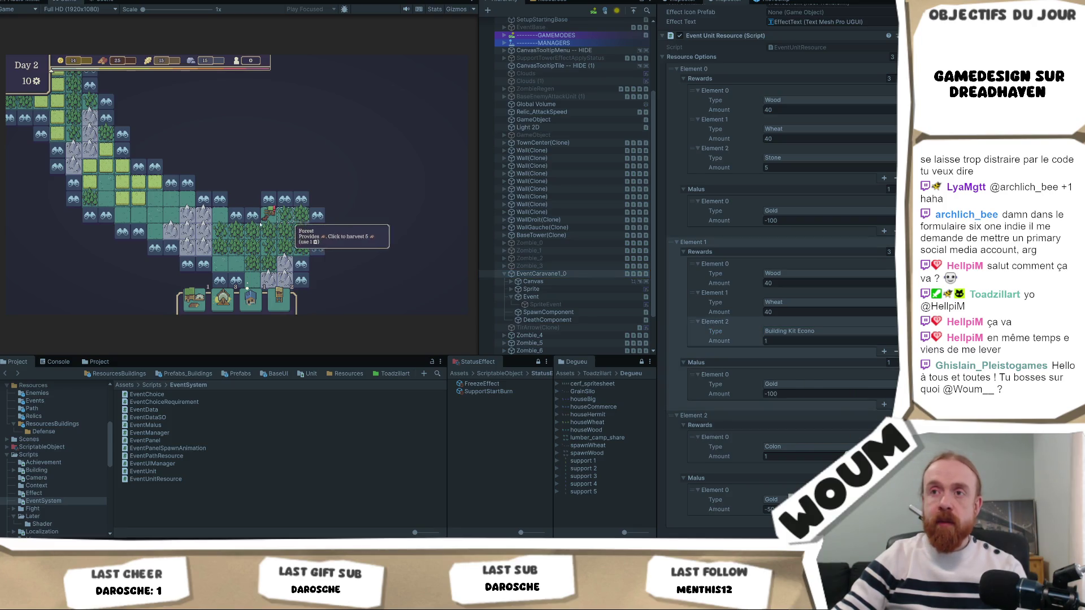
pyautogui.click(271, 215)
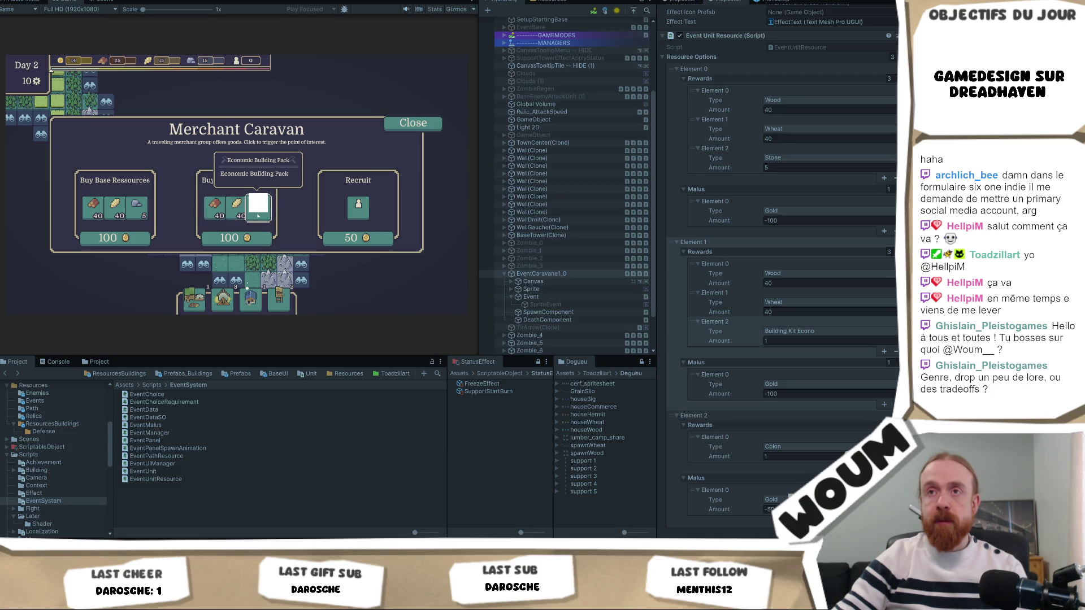
# - Buy the construction kit for 100 gold, take the third pack, and reveal a discoverable tile
pyautogui.click(440, 116)
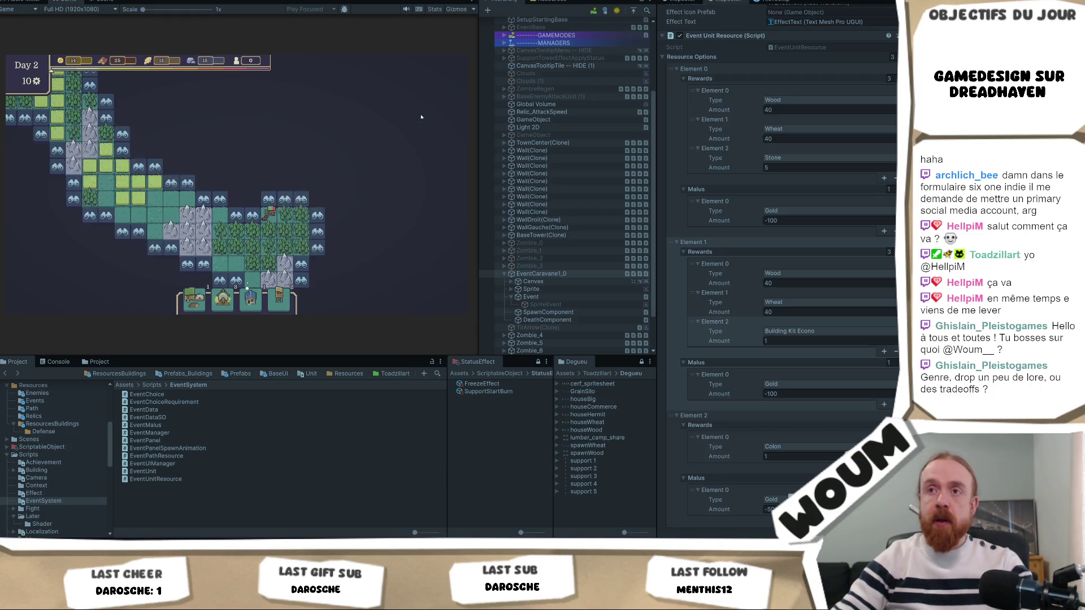
pyautogui.click(273, 218)
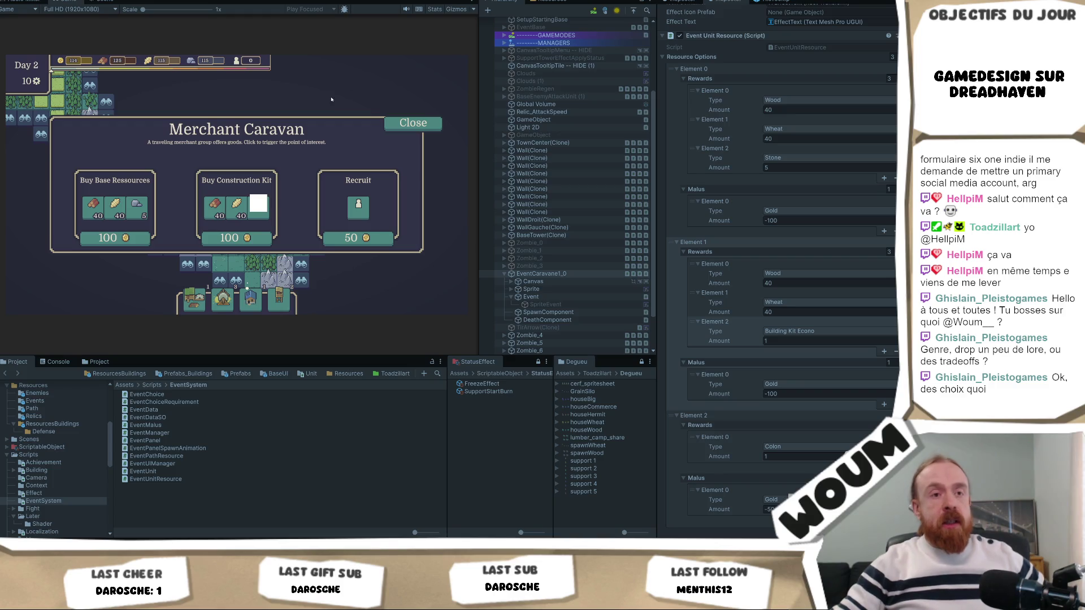
pyautogui.click(252, 240)
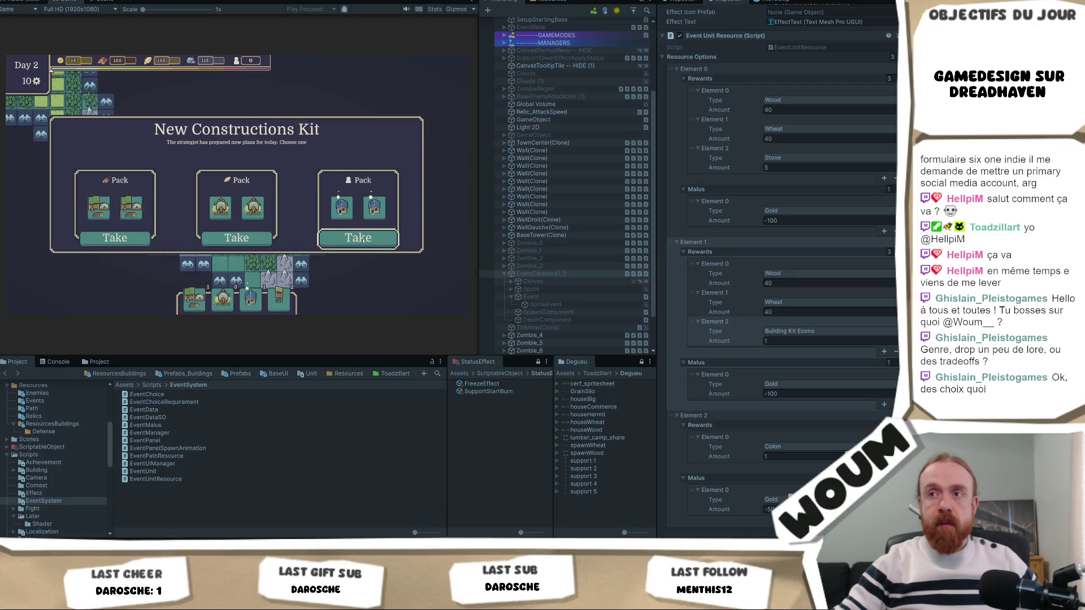
pyautogui.click(362, 240)
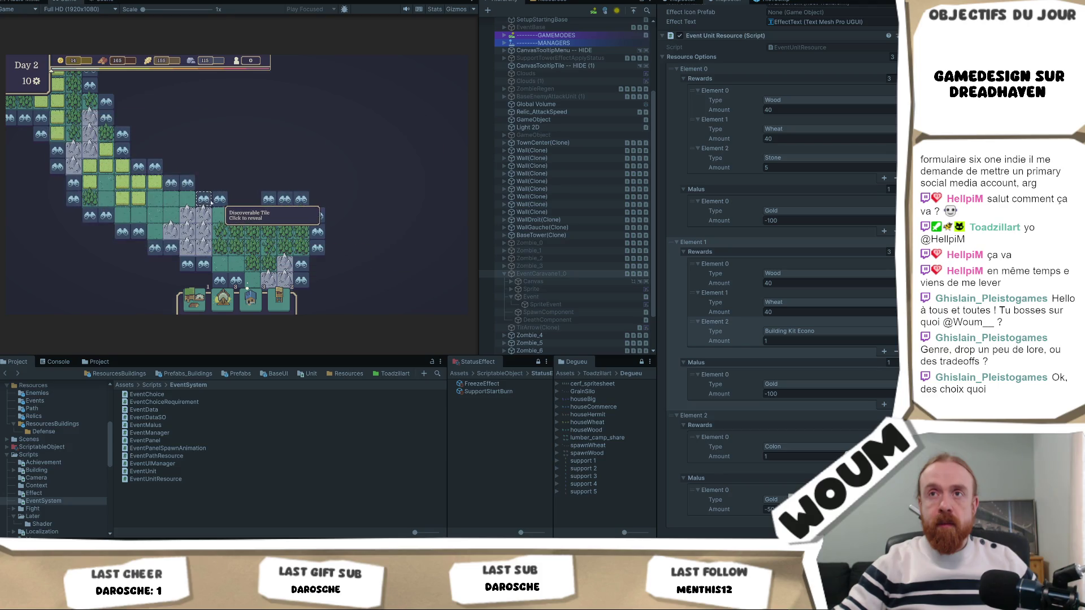
pyautogui.click(204, 199)
pyautogui.moveTo(123, 195)
pyautogui.mouseDown()
pyautogui.moveTo(343, 248)
pyautogui.moveTo(241, 164)
pyautogui.mouseUp()
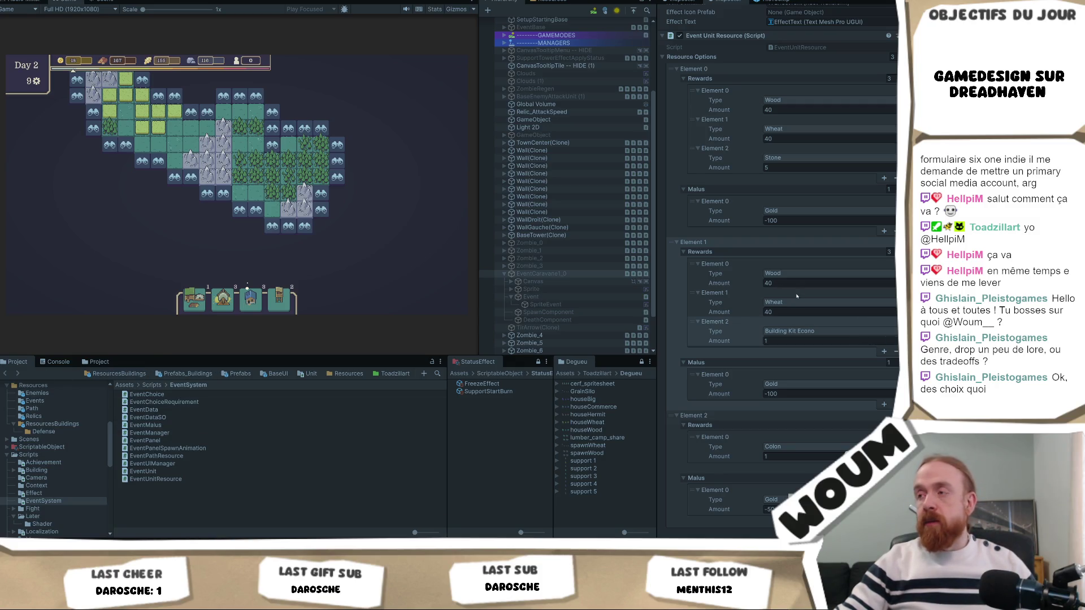
pyautogui.click(818, 274)
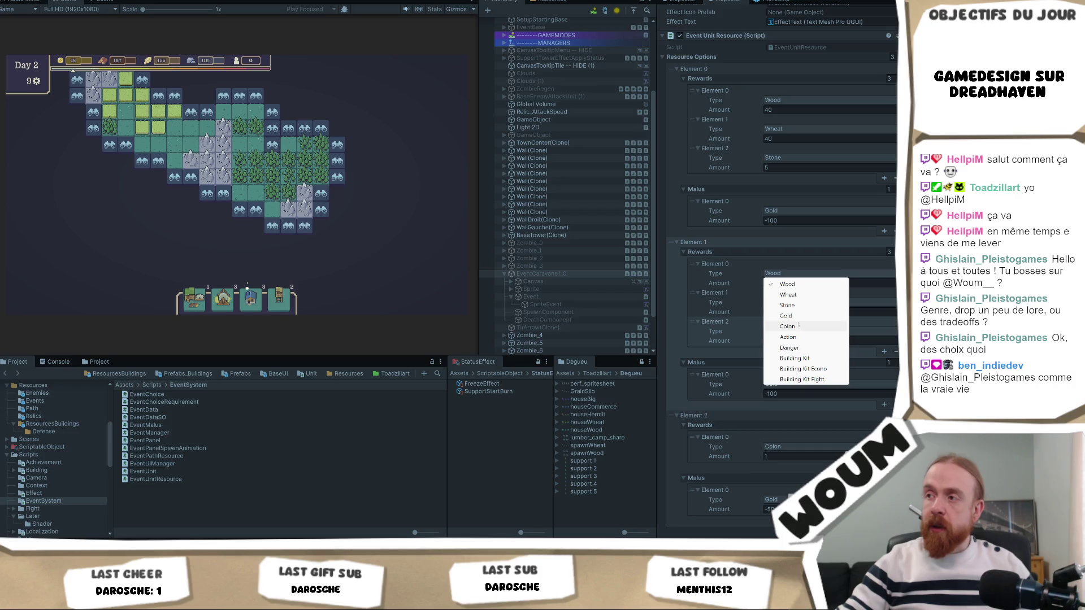
# - Leave the Wood reward unchanged and activate the EventCaravane1_0 object
pyautogui.click(381, 231)
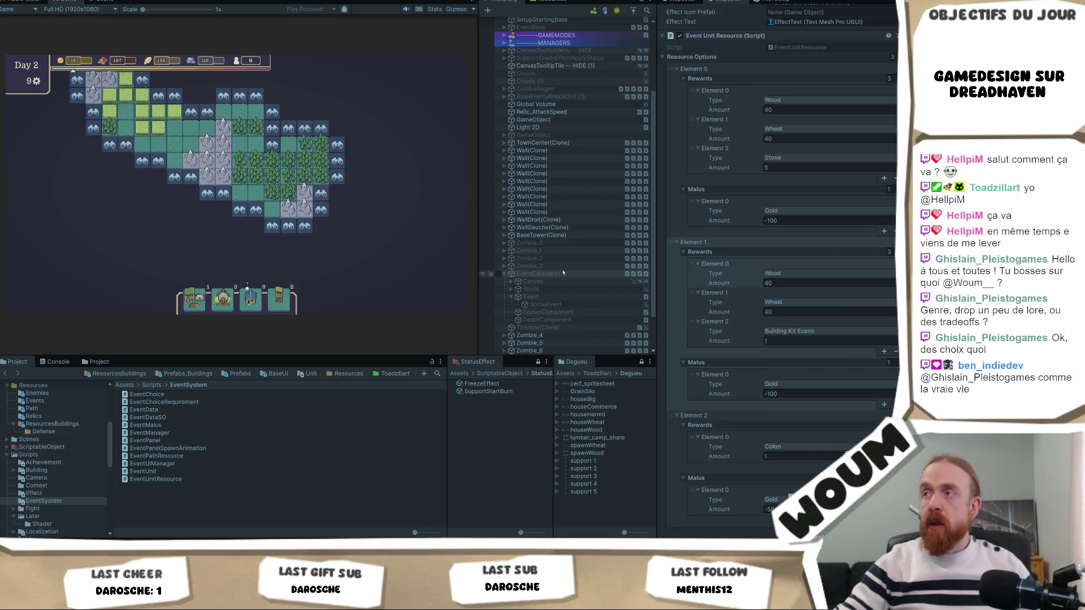
pyautogui.click(541, 273)
pyautogui.scroll(5, 778, 73)
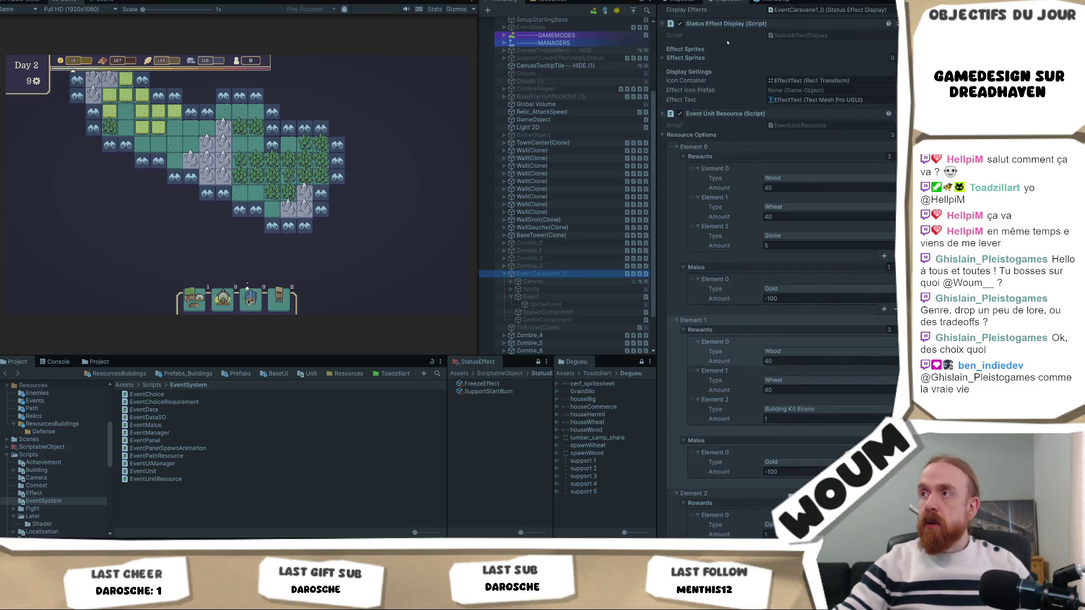
pyautogui.click(682, 13)
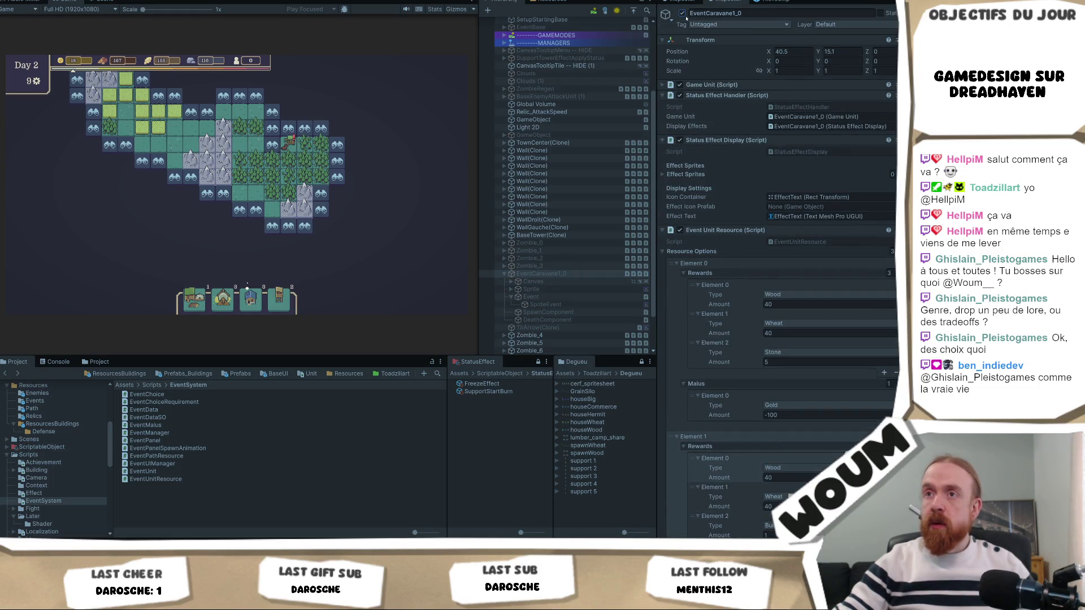
pyautogui.click(530, 297)
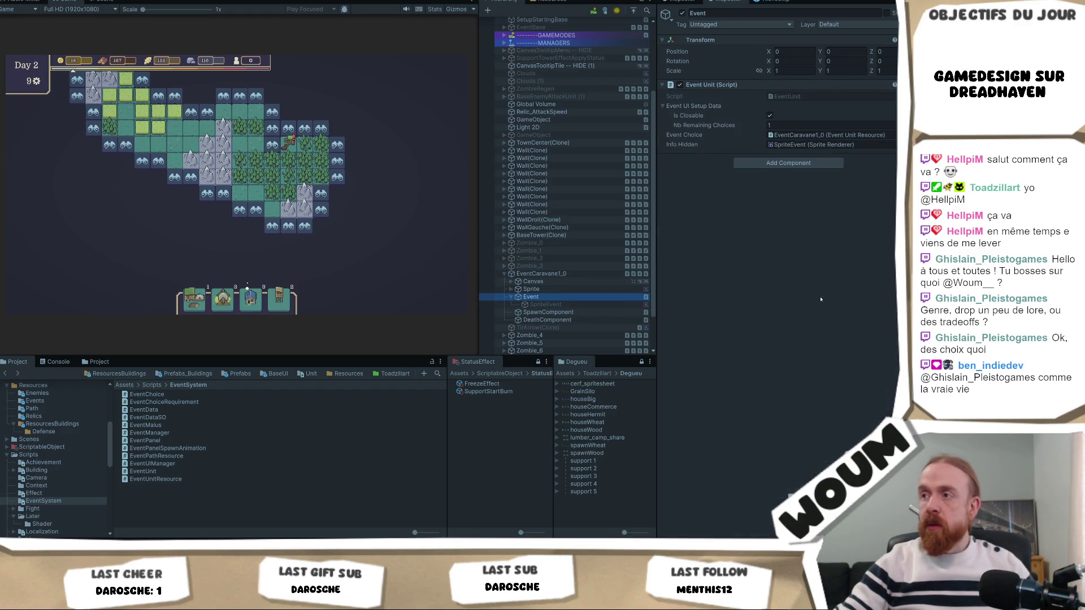
pyautogui.click(538, 274)
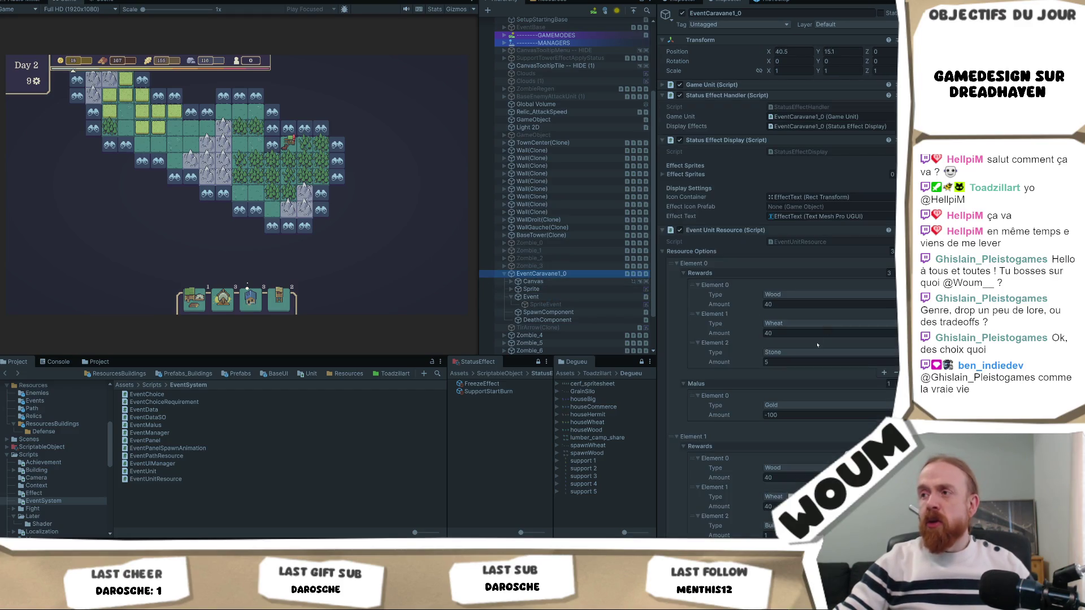
# - Change Resource Options Element 0's third reward from Stone to Action
pyautogui.click(797, 354)
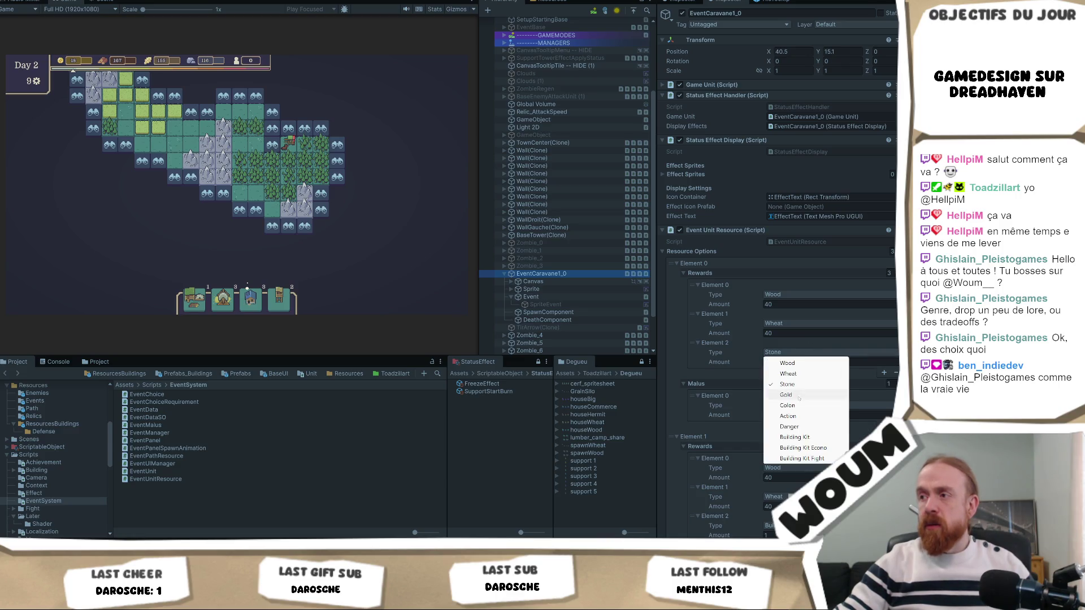
pyautogui.click(799, 416)
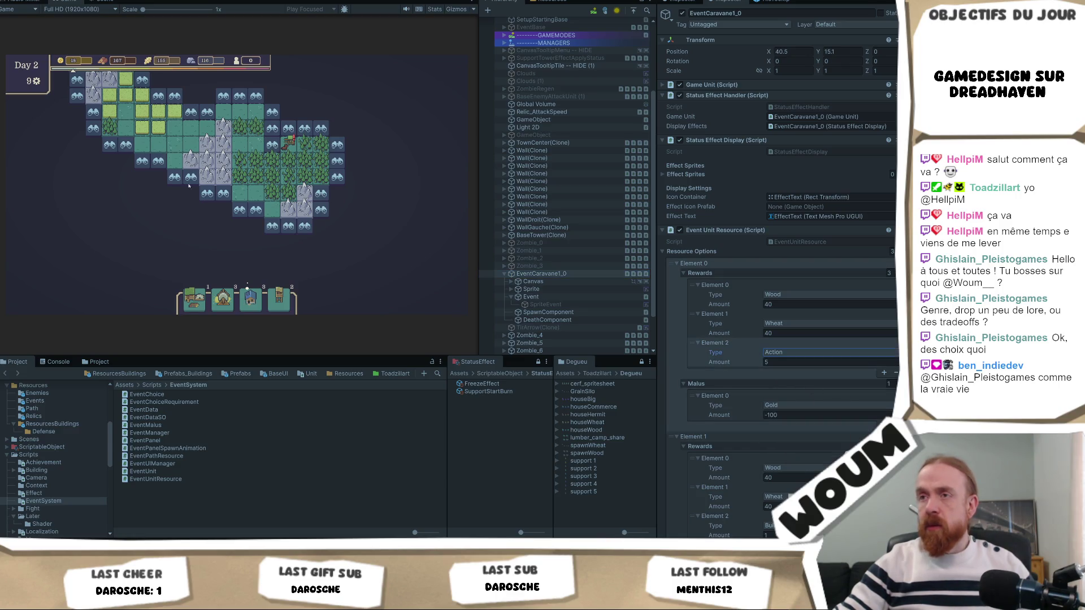
pyautogui.scroll(2, 272, 138)
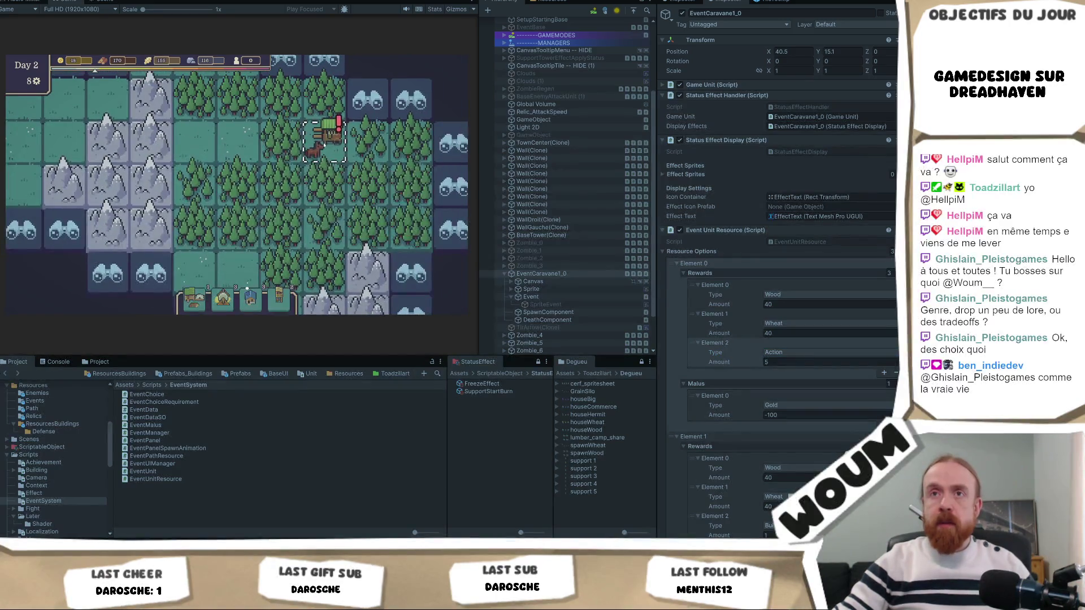
pyautogui.scroll(-3, 339, 158)
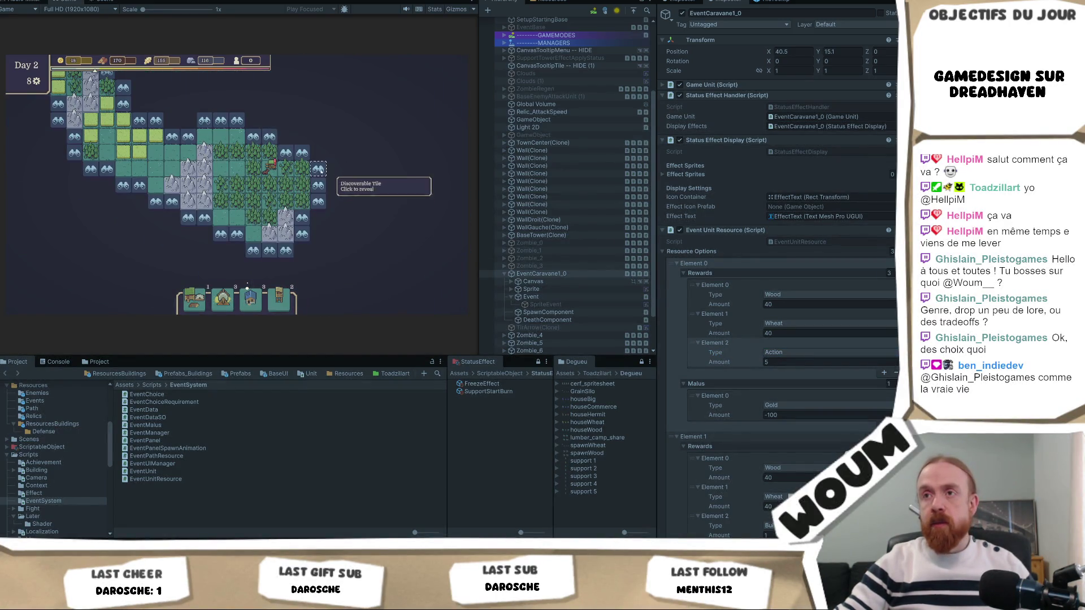
# - Reveal the seven discoverable tiles along the map's right edge
pyautogui.click(352, 169)
pyautogui.click(367, 135)
pyautogui.click(384, 104)
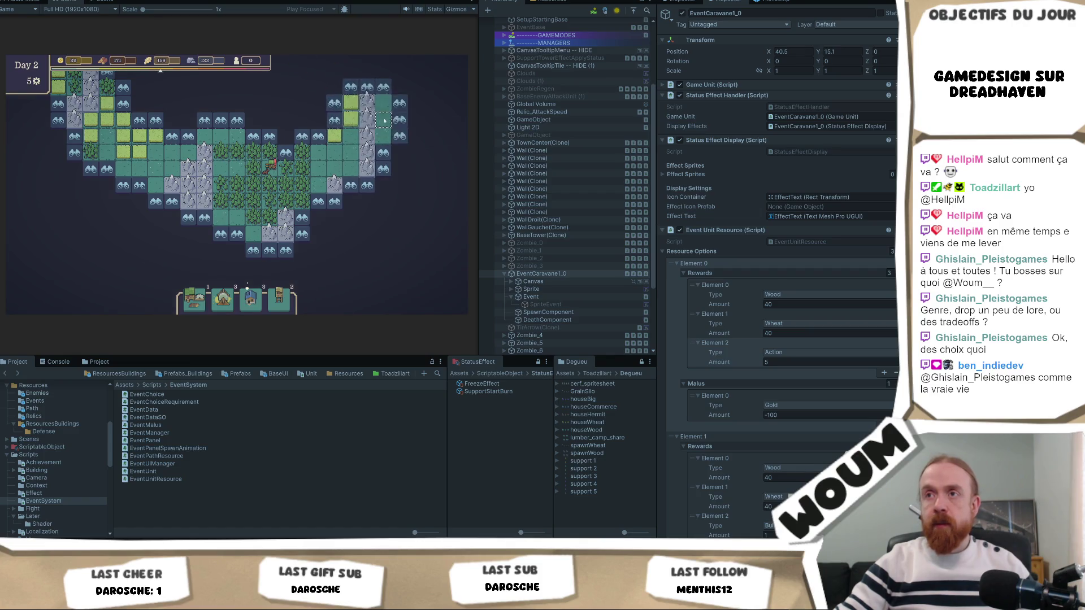
pyautogui.click(399, 104)
pyautogui.click(400, 170)
pyautogui.click(384, 209)
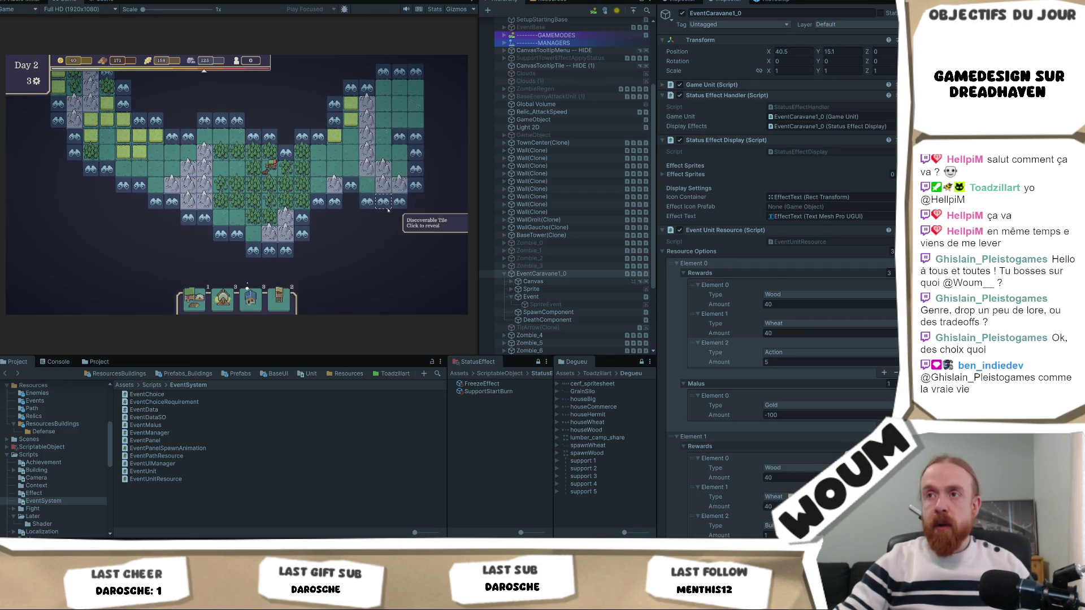
pyautogui.click(360, 237)
pyautogui.scroll(3, 317, 226)
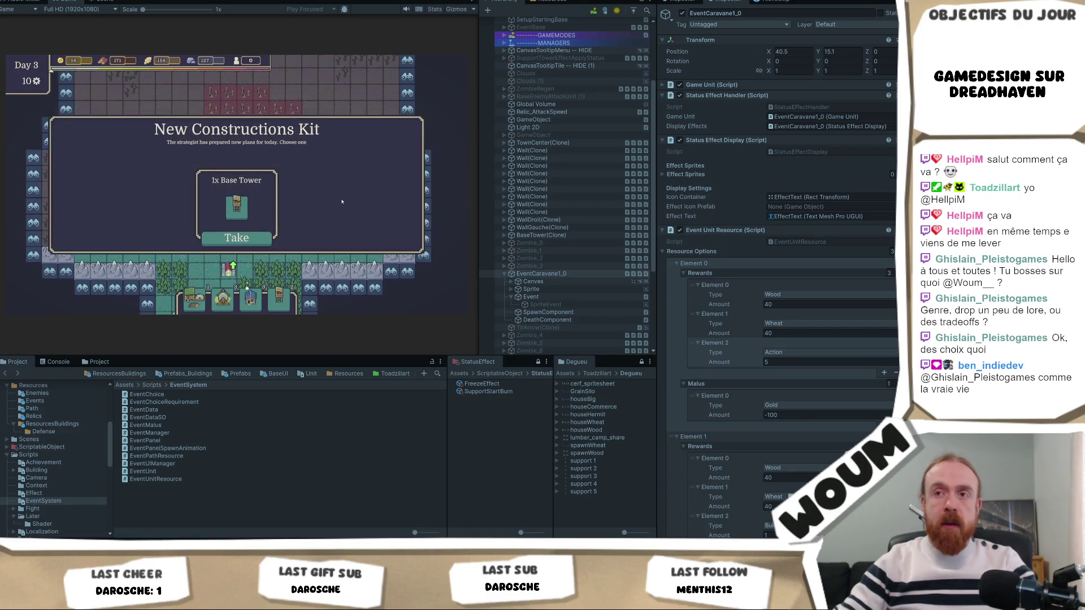
# - Take the 1x Base Tower pack, then review the Pilgrim Caravan's three offers and close them
pyautogui.click(237, 236)
pyautogui.click(236, 240)
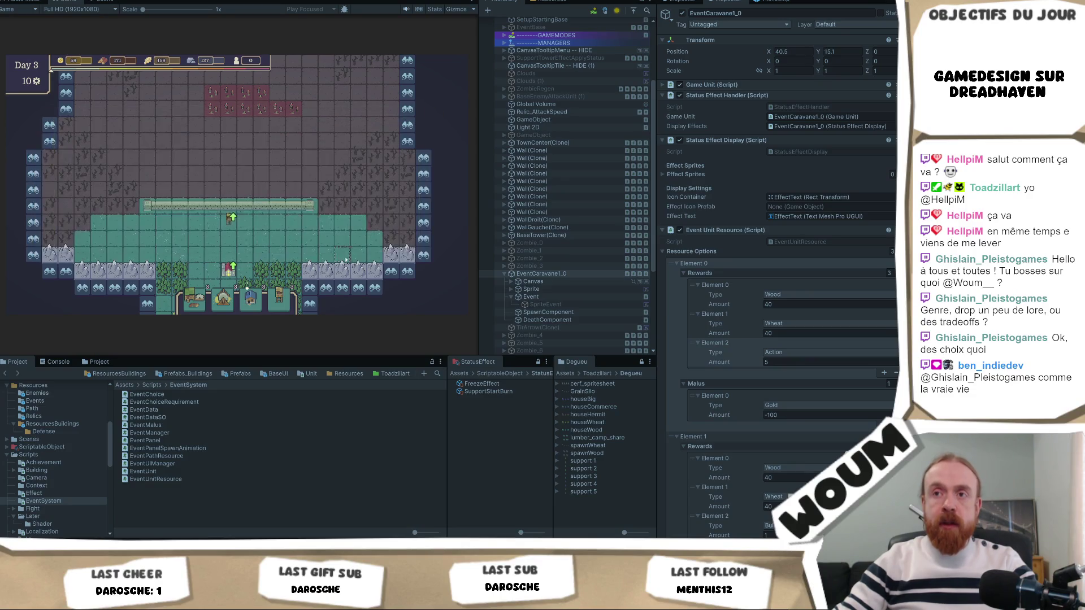
pyautogui.moveTo(237, 241); pyautogui.dragTo(141, 66)
pyautogui.click(277, 144)
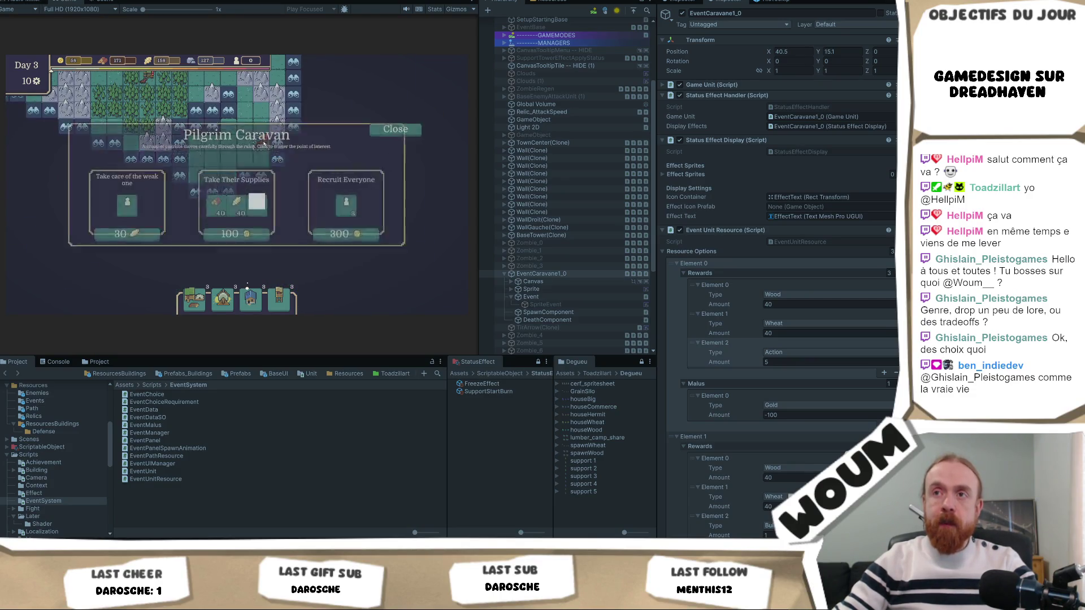
pyautogui.moveTo(259, 210)
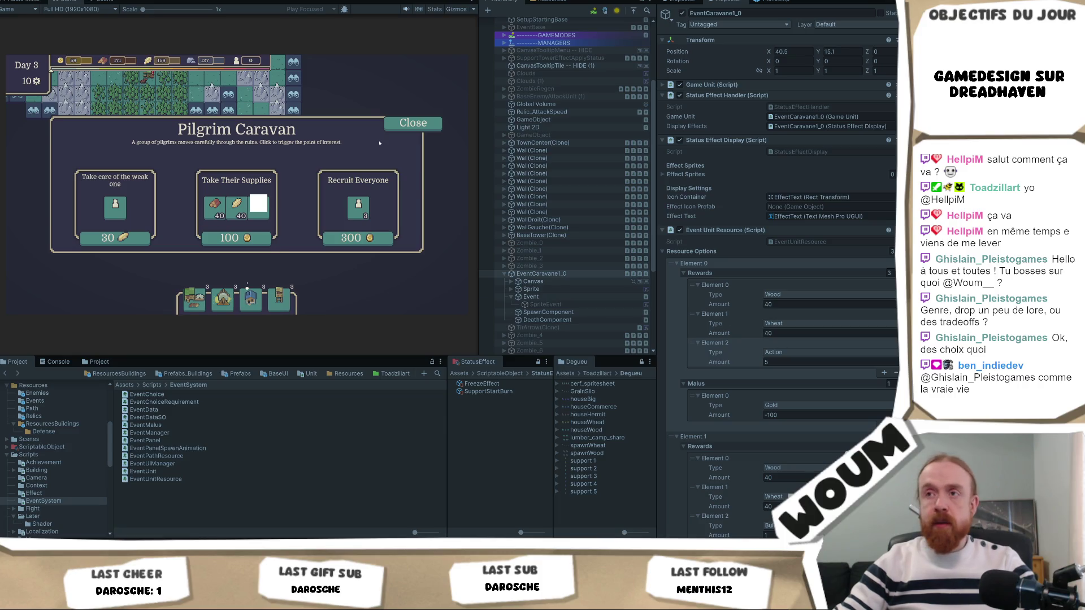
pyautogui.click(435, 124)
pyautogui.scroll(-5, 603, 277)
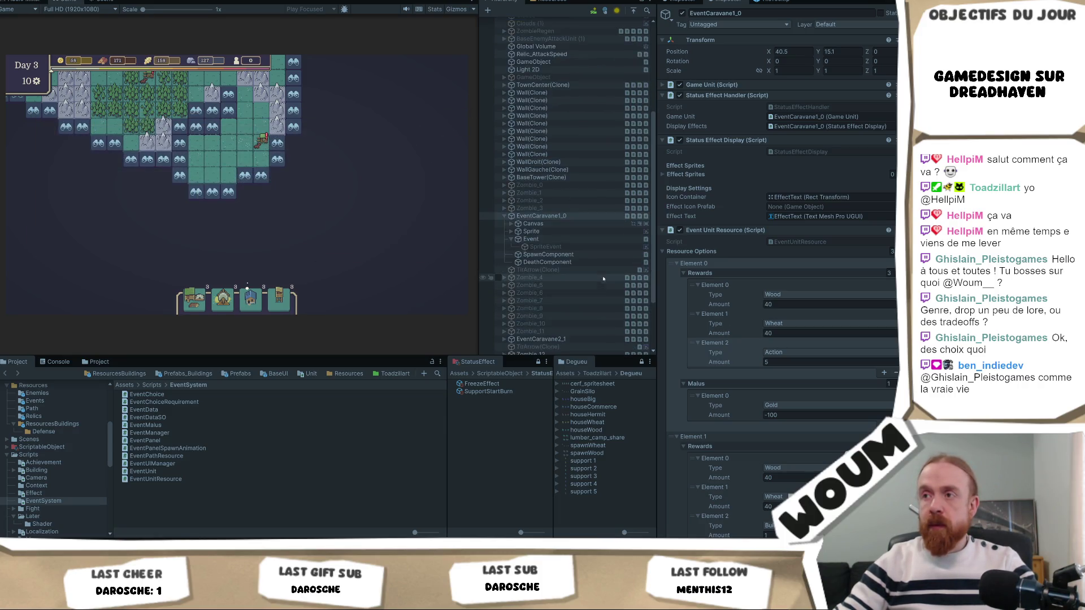
# - Set EventCaravane2_1's first reward to Action with amount 5, then open the Pilgrim Caravan in-game
pyautogui.scroll(-1, 603, 277)
pyautogui.click(504, 259)
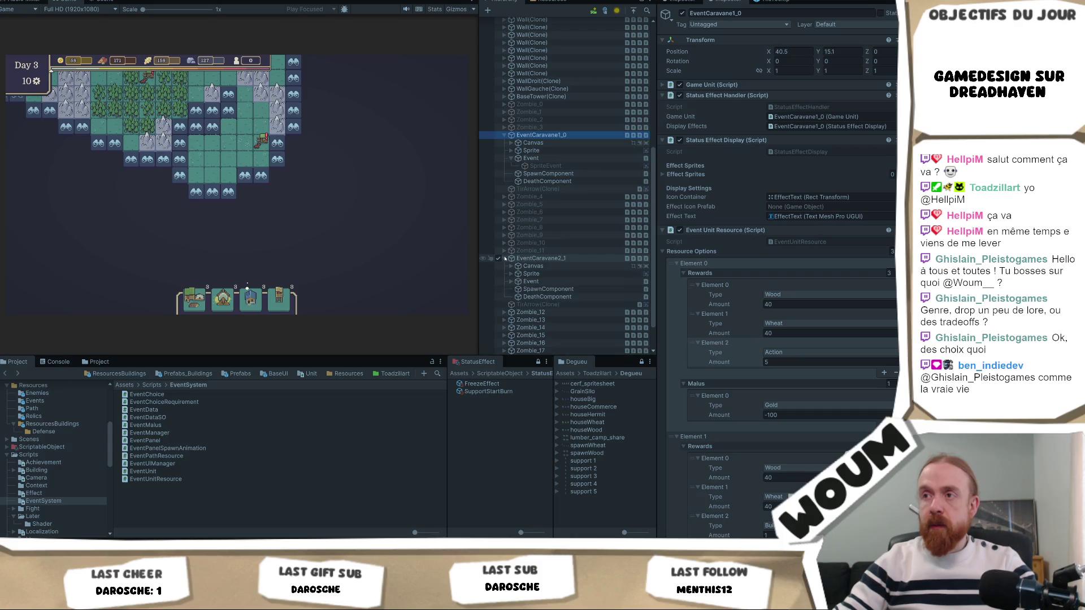
pyautogui.click(537, 259)
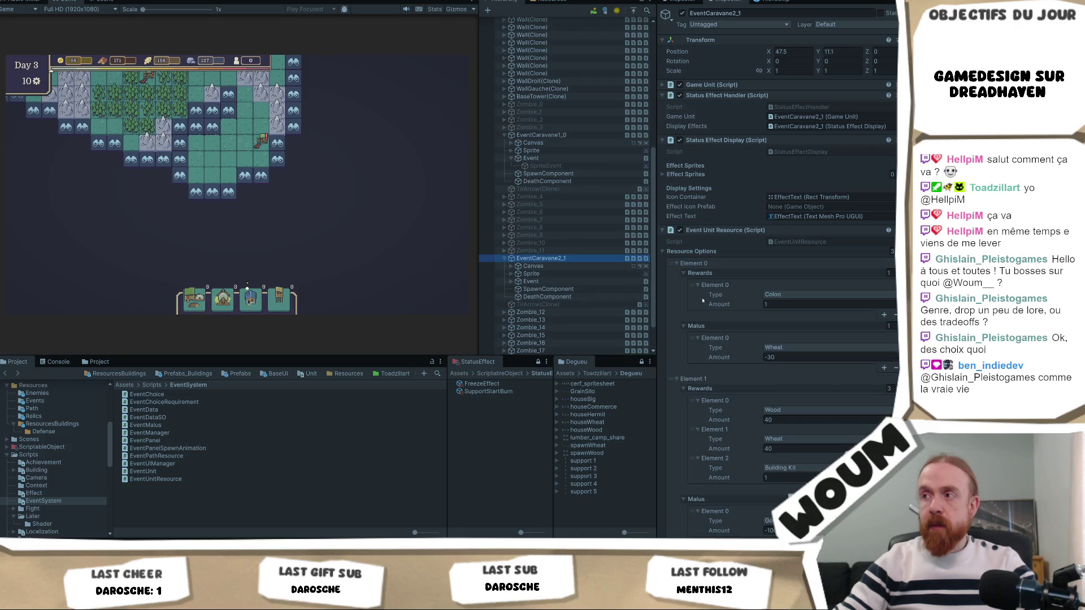
pyautogui.click(791, 294)
pyautogui.click(802, 358)
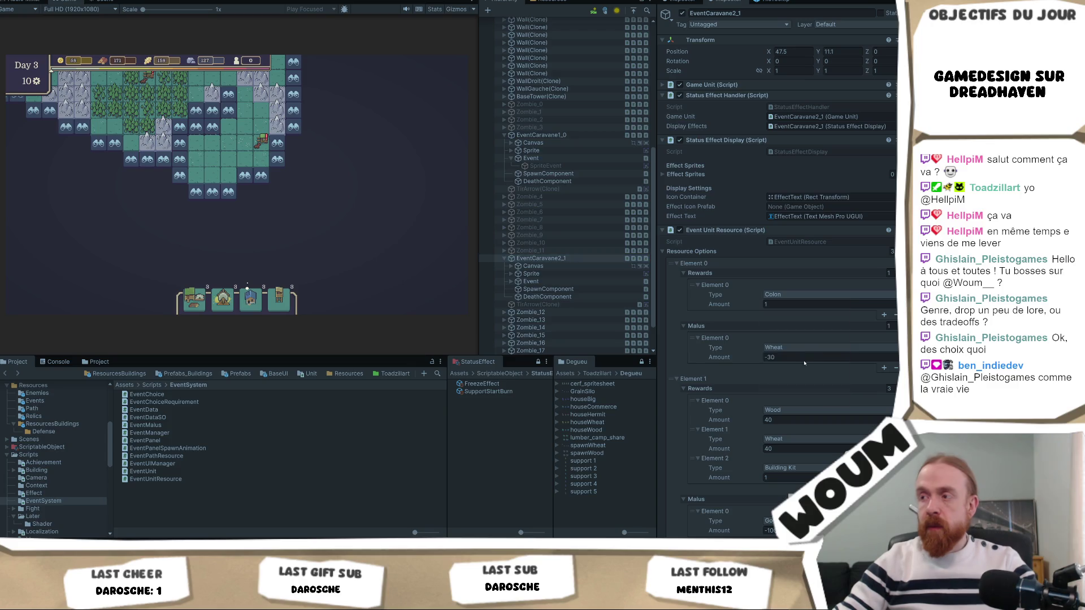
pyautogui.click(791, 304)
pyautogui.write('5')
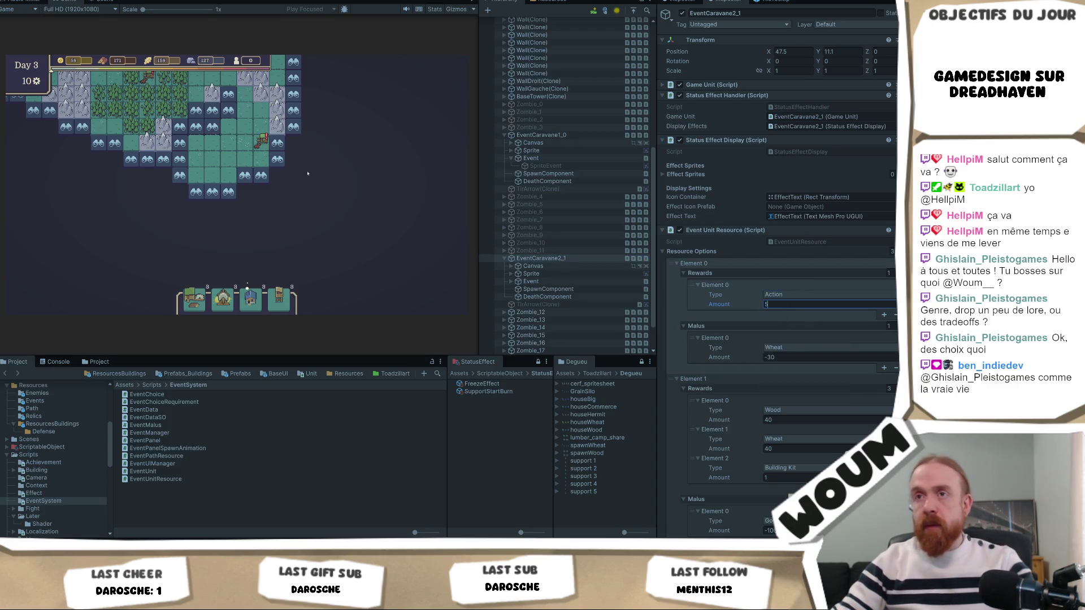
pyautogui.click(260, 148)
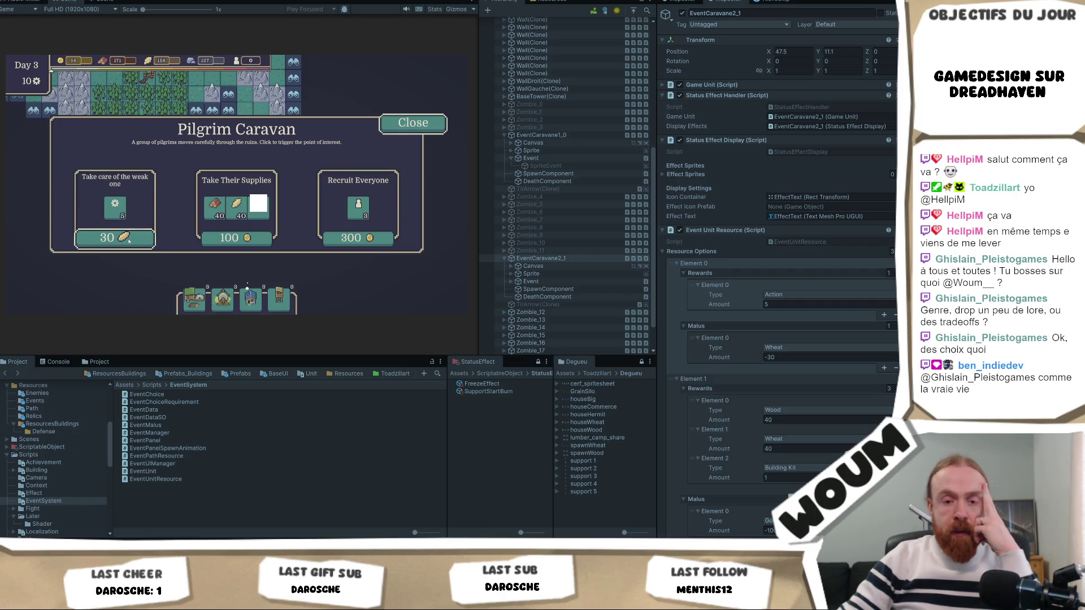
# - Choose 'Take care of the weak one' for 30, pan up toward the walled area, and start a capture
pyautogui.click(128, 240)
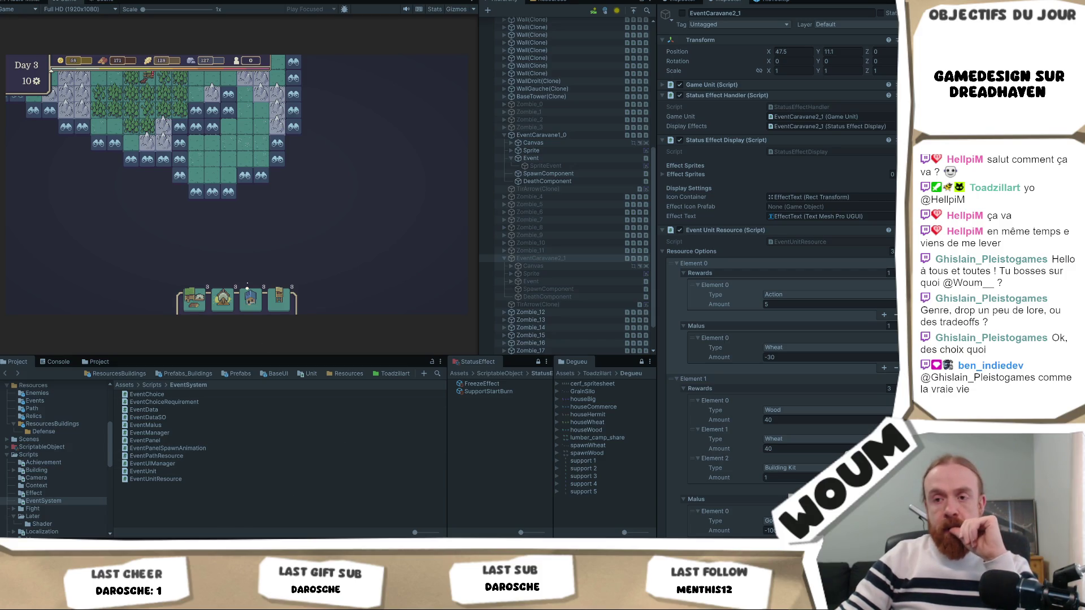
pyautogui.moveTo(202, 542)
pyautogui.press('w')
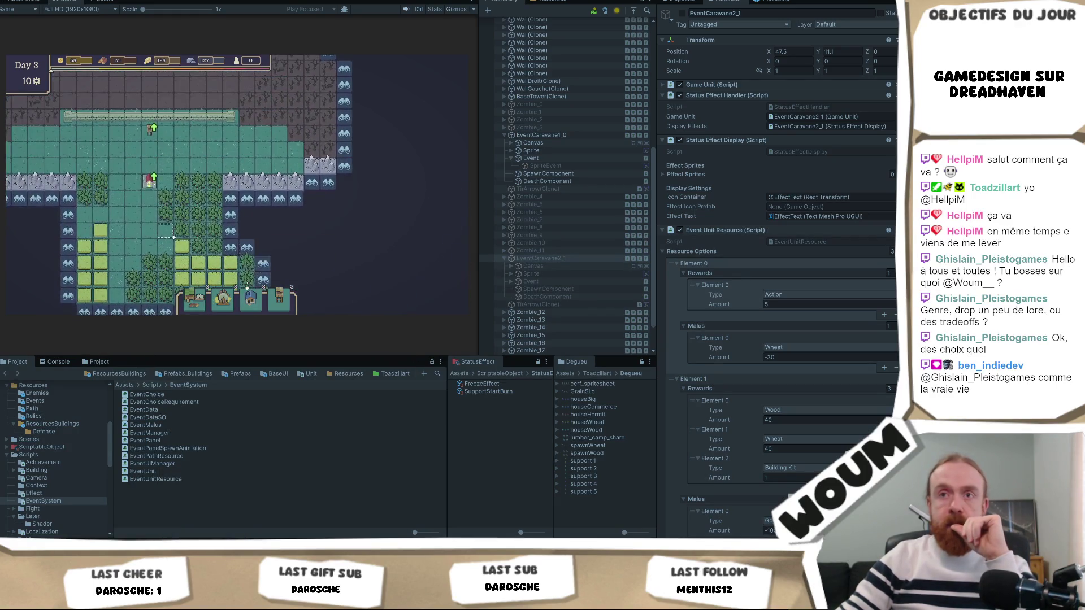
pyautogui.scroll(1, 174, 236)
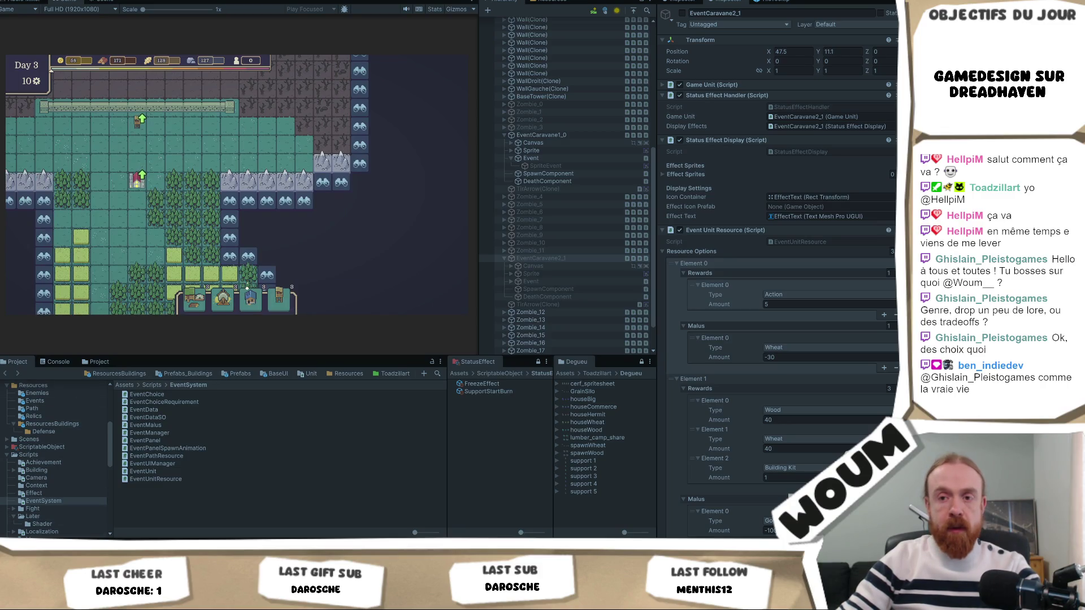
pyautogui.press('Print')
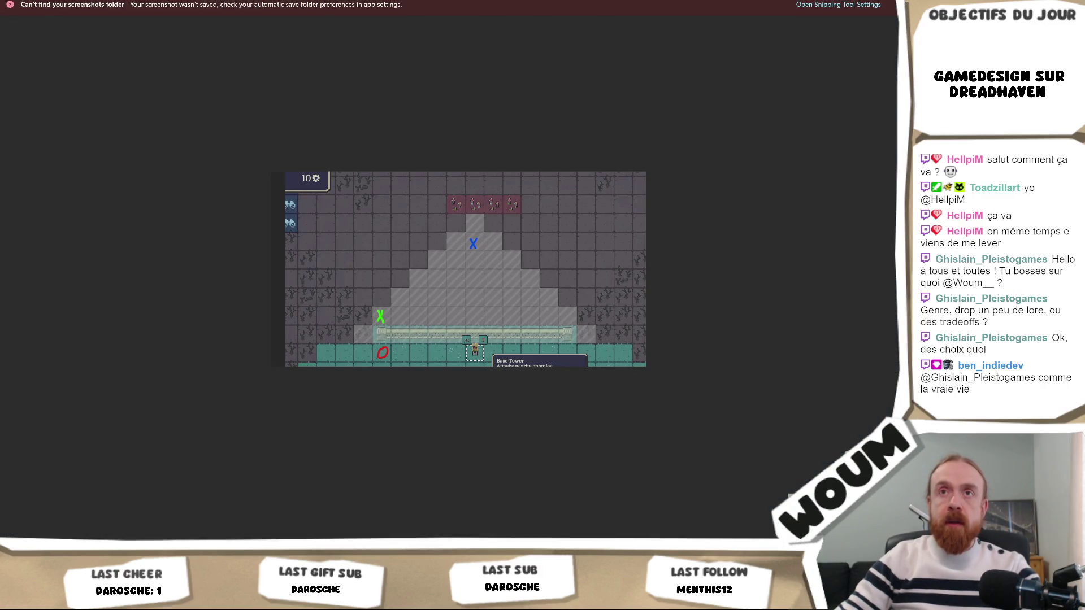
# - Place a Wood Camp on the map and snip a cropped capture of the Day 3 map area
pyautogui.press('Escape')
pyautogui.press('Print')
pyautogui.moveTo(119, 136)
pyautogui.mouseDown()
pyautogui.moveTo(217, 256)
pyautogui.moveTo(261, 277)
pyautogui.mouseUp()
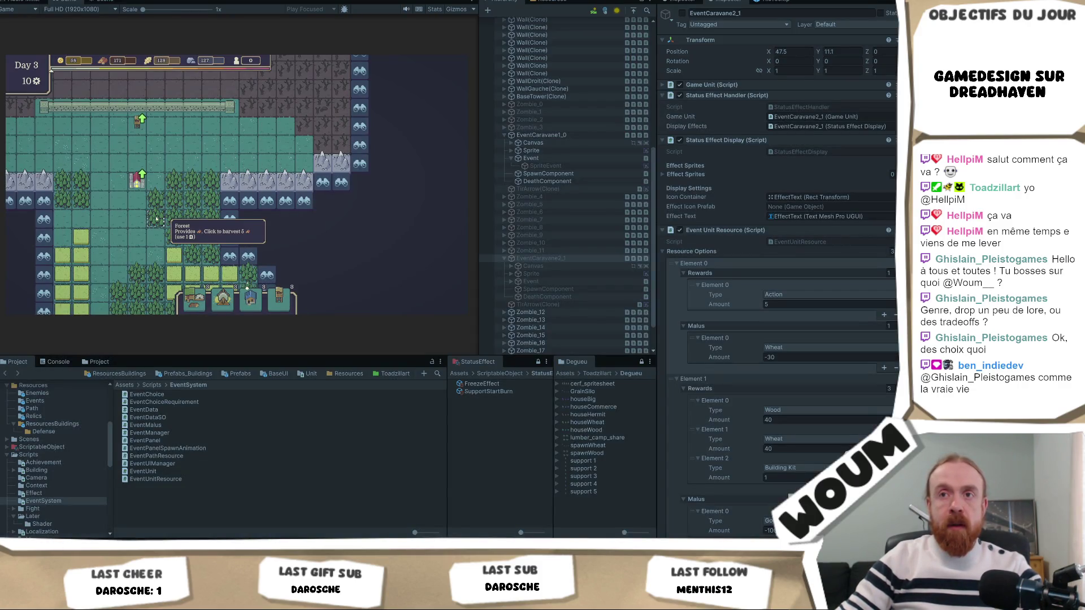
pyautogui.moveTo(198, 302); pyautogui.dragTo(193, 217)
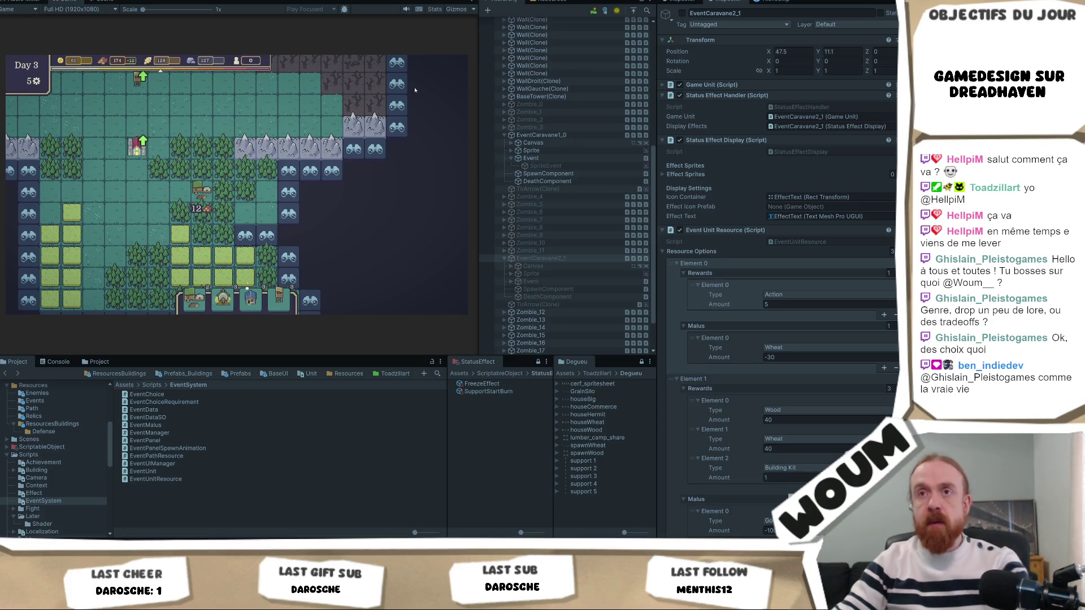
pyautogui.press('super+shift+s')
pyautogui.moveTo(314, 113)
pyautogui.mouseDown()
pyautogui.moveTo(85, 269)
pyautogui.moveTo(137, 269)
pyautogui.moveTo(117, 277)
pyautogui.mouseUp()
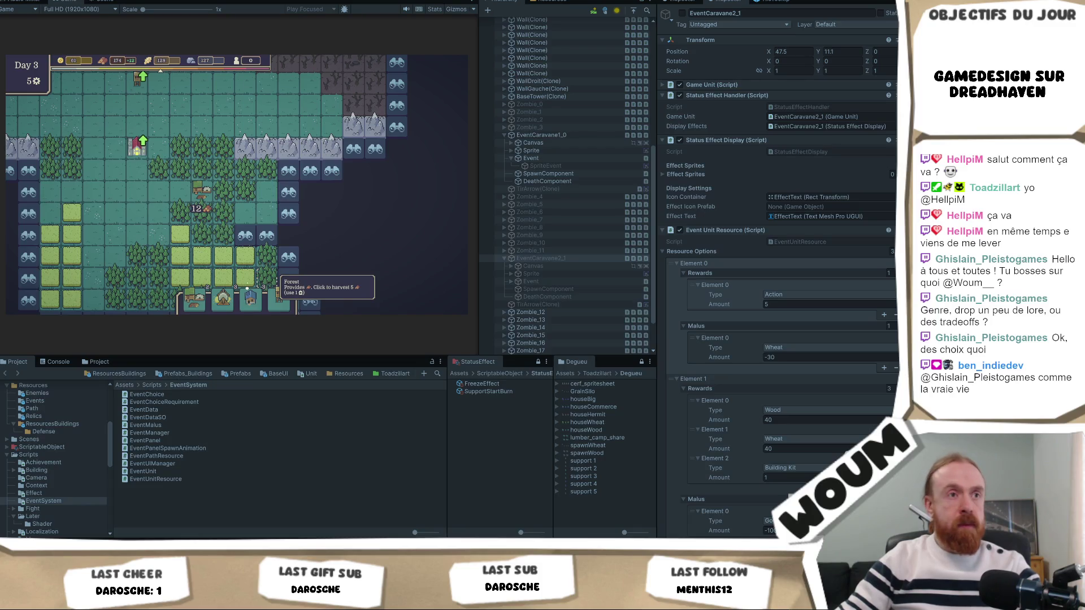
pyautogui.moveTo(112, 106); pyautogui.dragTo(308, 284)
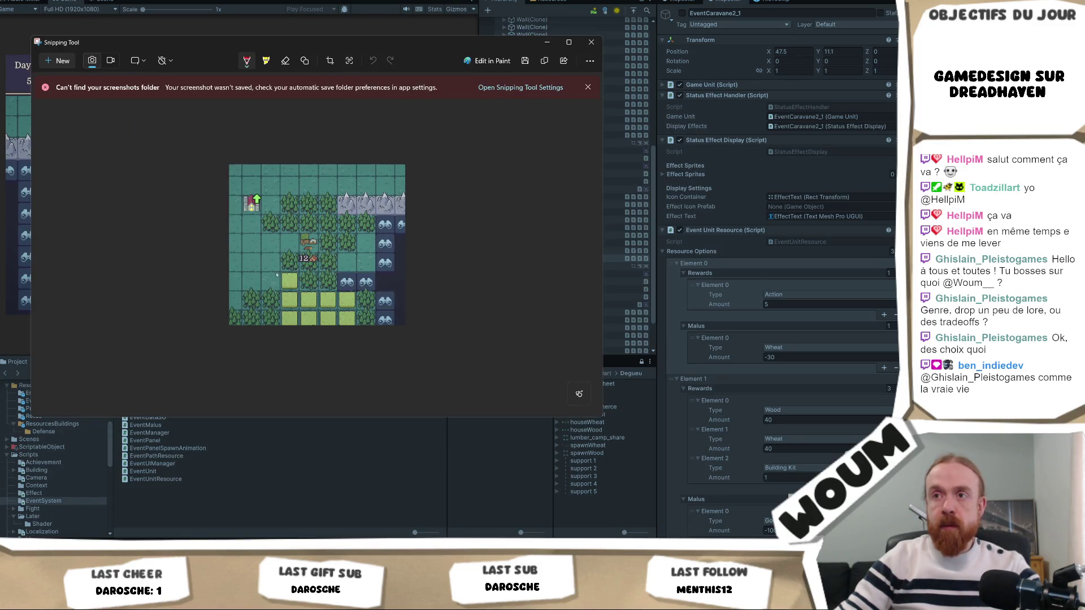
# - Draw a red cross on a map tile in the capture, then minimize it to show the game
pyautogui.moveTo(267, 248)
pyautogui.mouseDown()
pyautogui.moveTo(276, 236)
pyautogui.moveTo(294, 252)
pyautogui.moveTo(284, 252)
pyautogui.moveTo(320, 237)
pyautogui.moveTo(316, 252)
pyautogui.mouseUp()
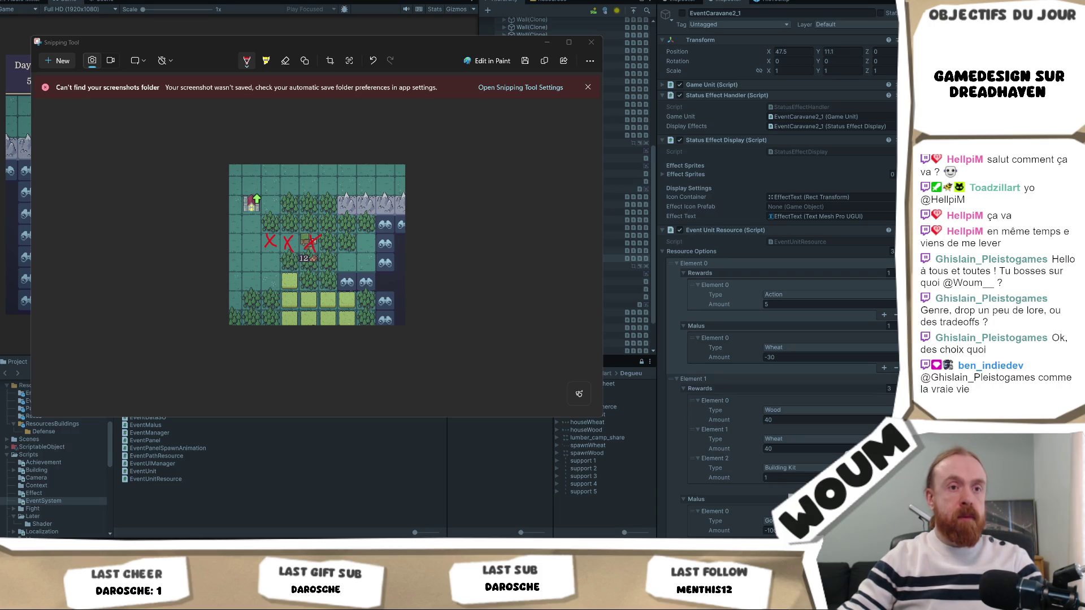
pyautogui.click(547, 42)
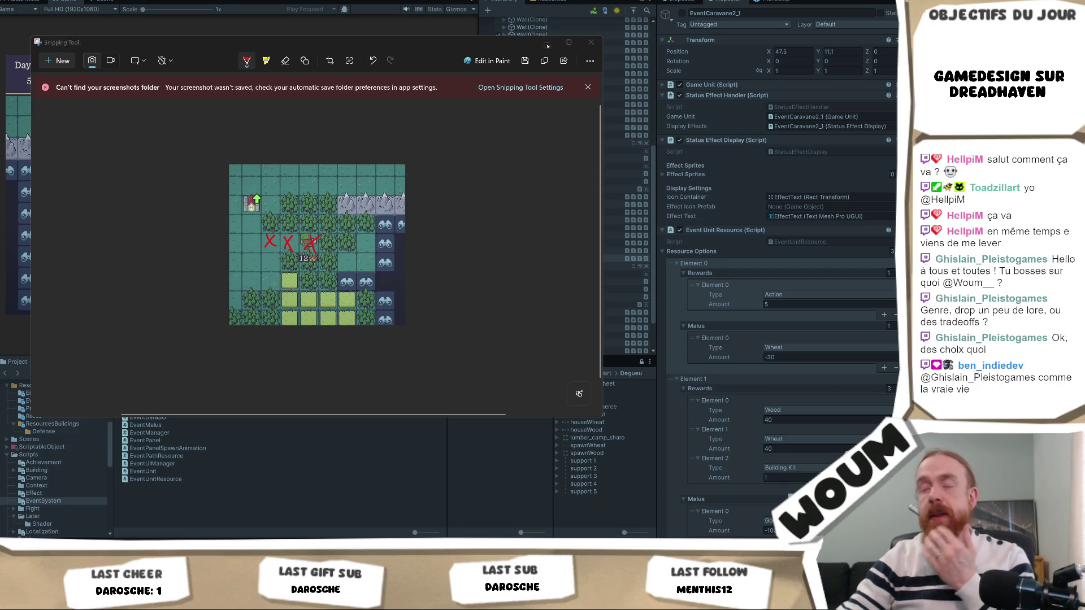
pyautogui.press('a')
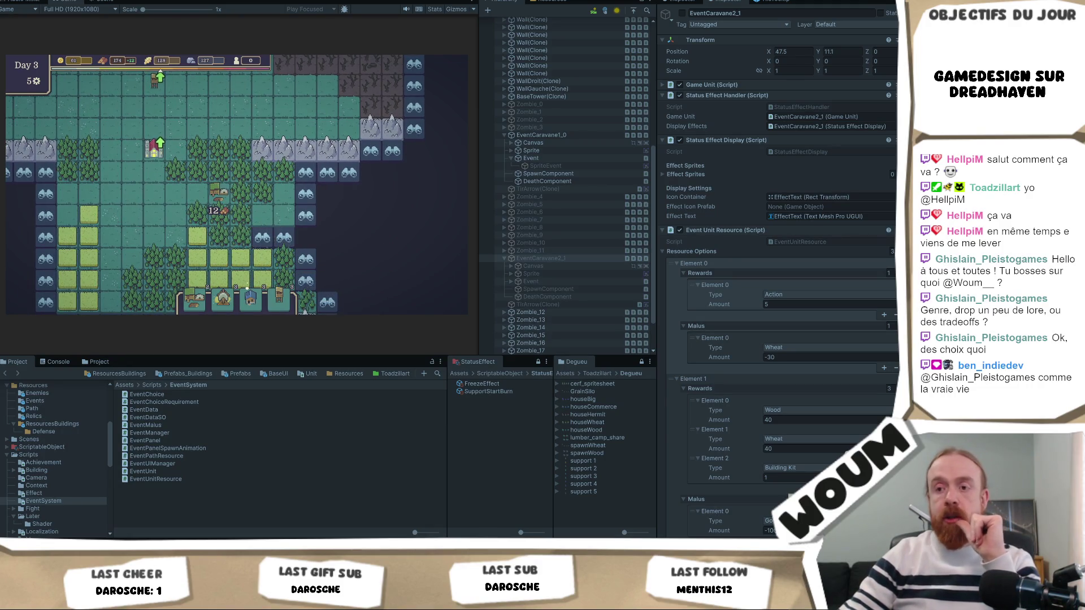
# - Harvest a forest tile for wood in the game, then bring the annotated capture back up
pyautogui.hotkey('alt', 'Tab')
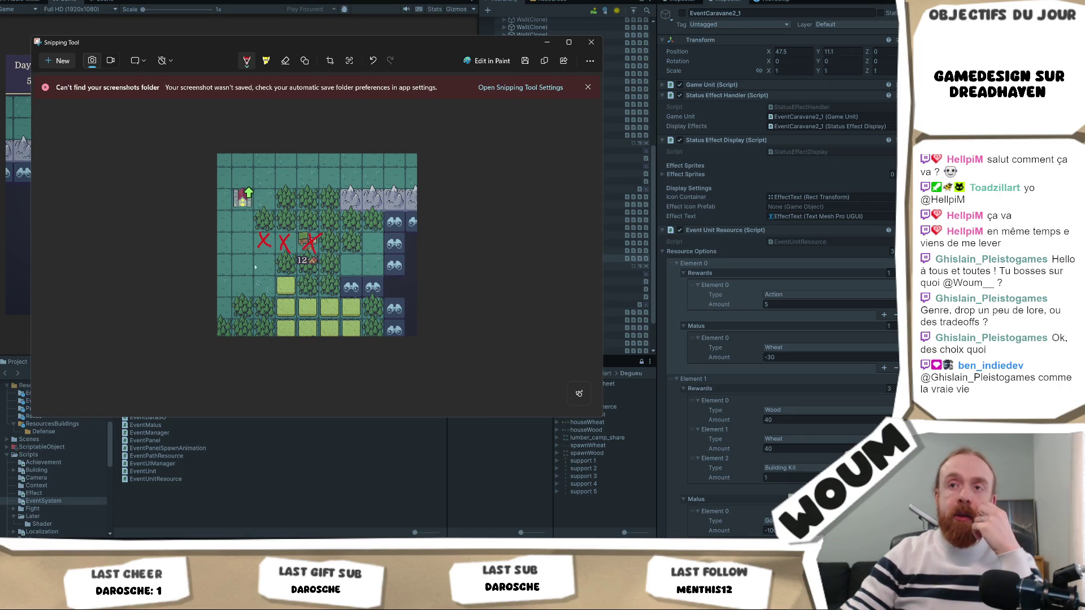
pyautogui.hotkey('alt', 'Tab')
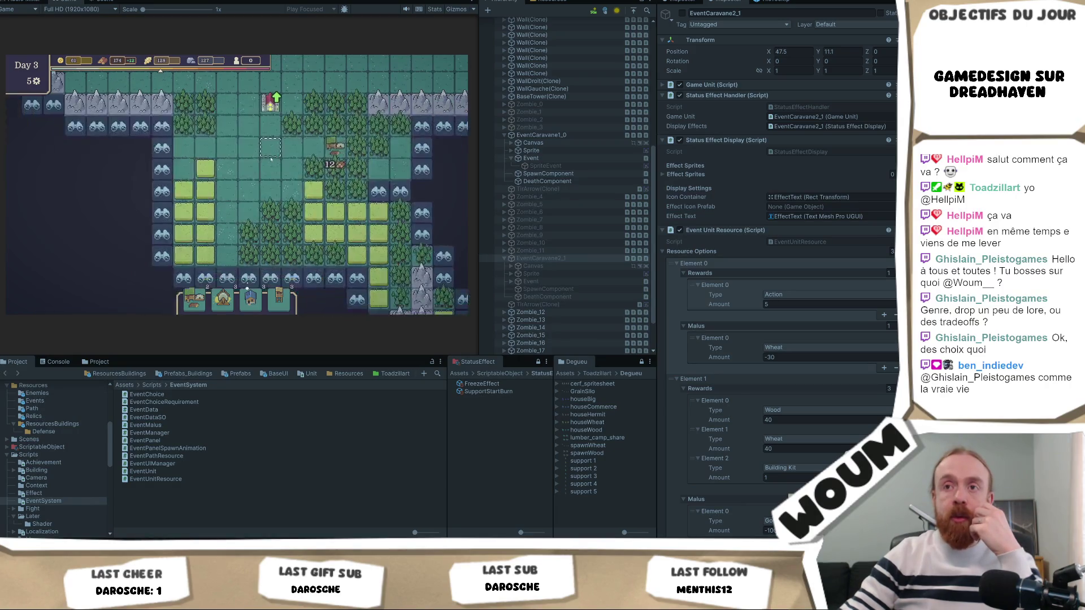
pyautogui.click(285, 264)
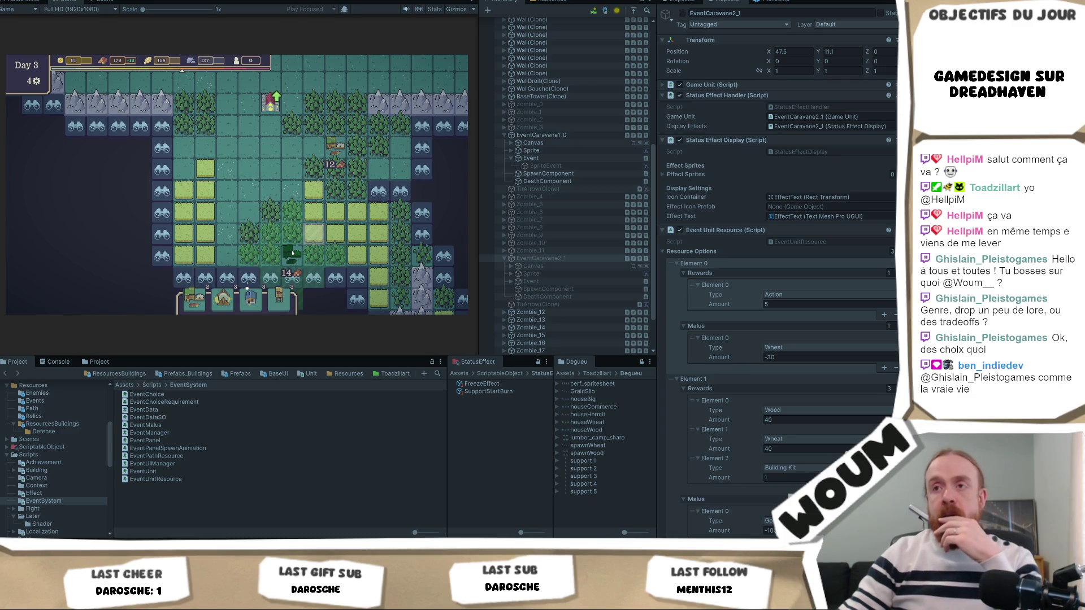
pyautogui.hotkey('alt', 'Tab')
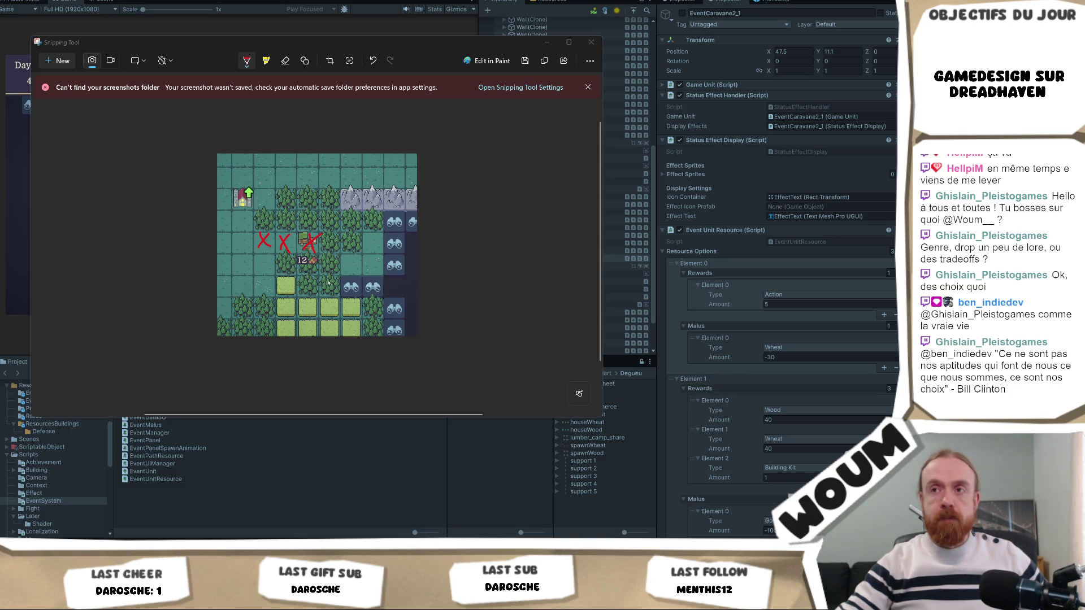
# - Zoom out the game map, harvest two forest tiles for wood and reveal the discoverable tiles
pyautogui.click(550, 42)
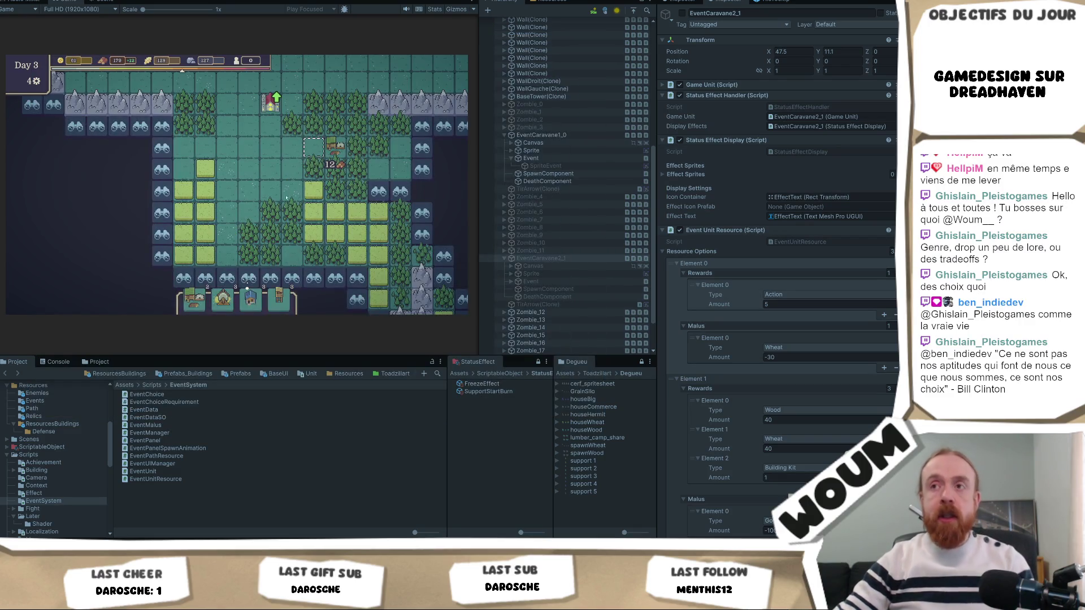
pyautogui.scroll(-1, 287, 197)
pyautogui.scroll(-1, 311, 226)
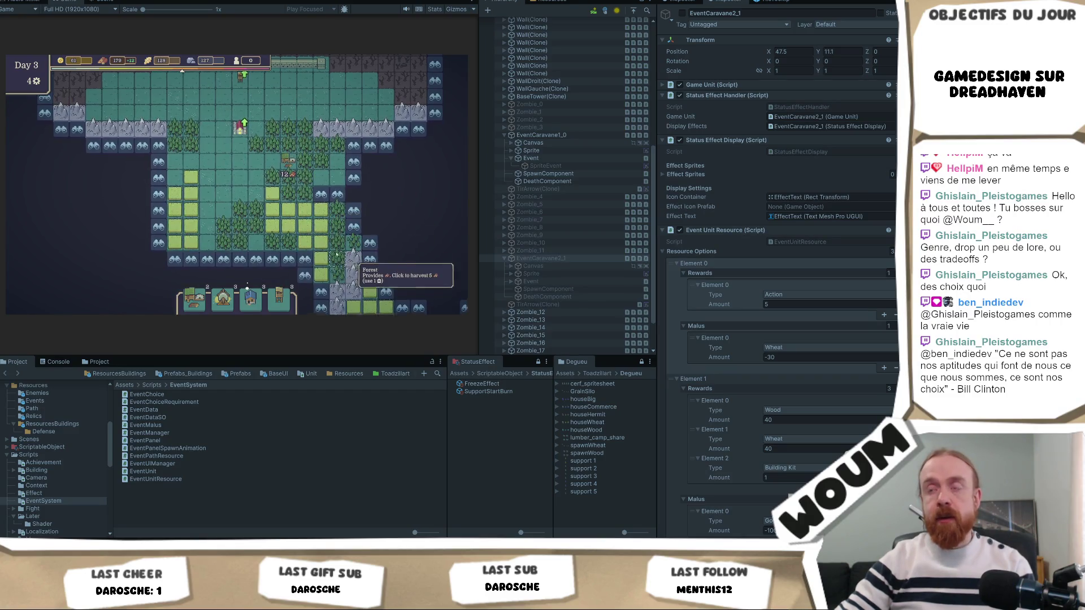
pyautogui.click(337, 256)
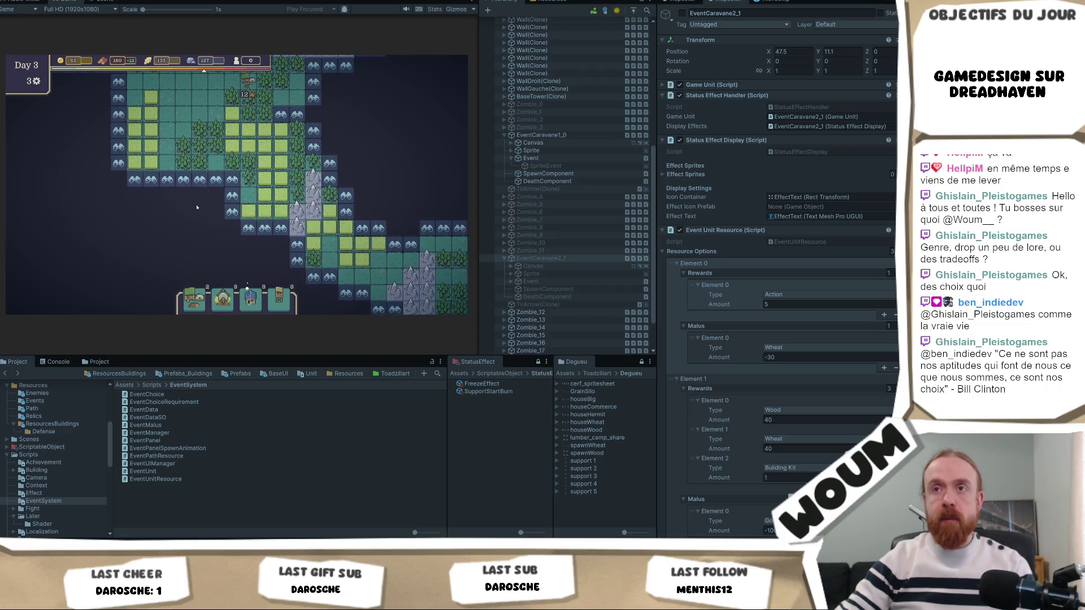
pyautogui.click(184, 180)
pyautogui.click(231, 196)
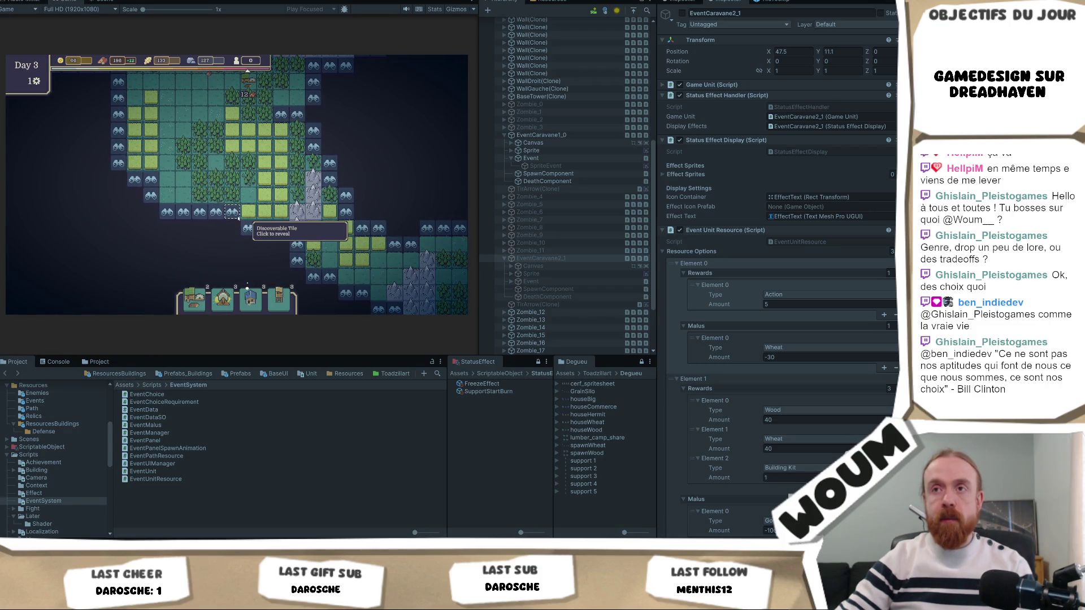
pyautogui.click(220, 134)
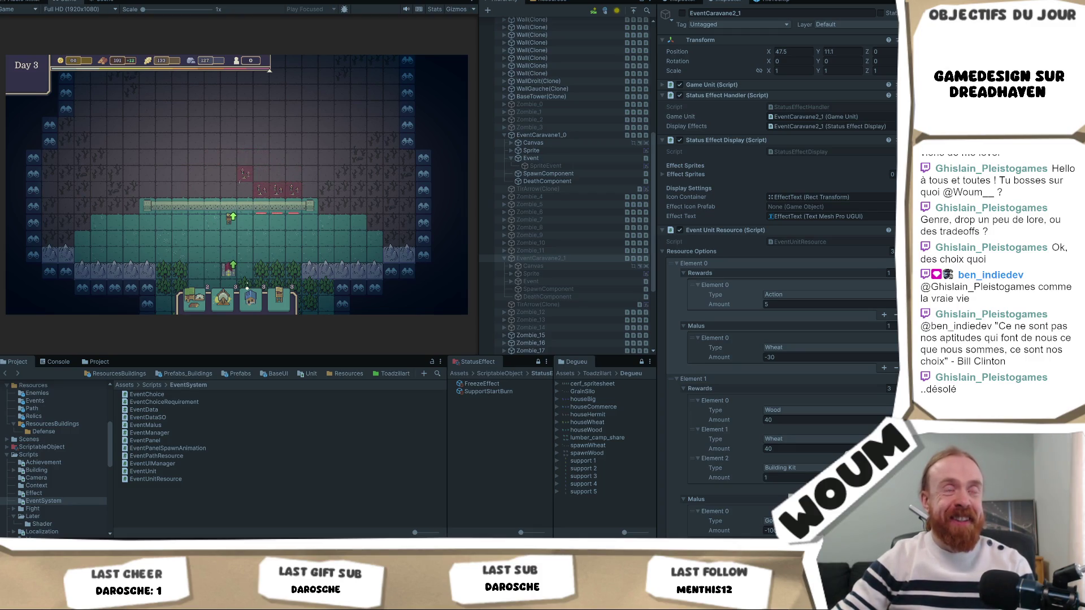
# - Pan the map and take the Base Tower construction offer to reach Day 4
pyautogui.press('s')
pyautogui.press('d')
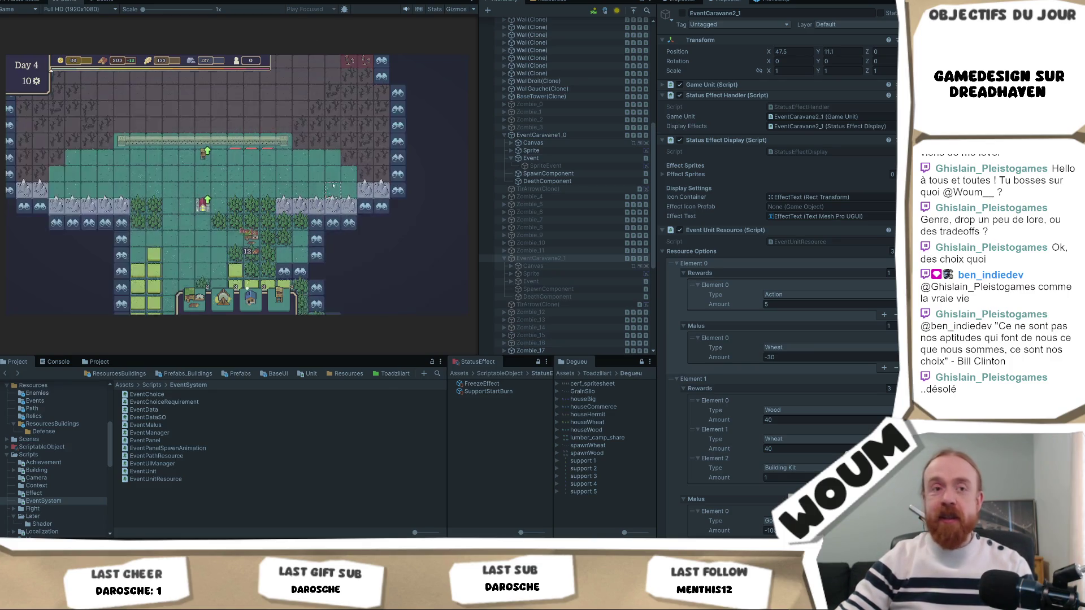
pyautogui.click(265, 242)
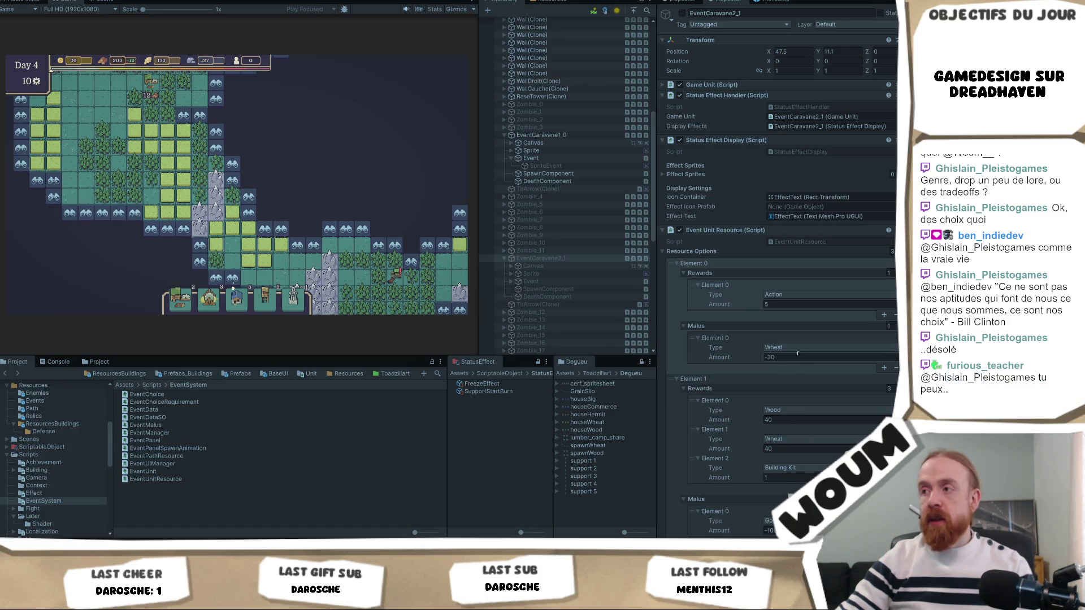
# - Keep Building Kit as Element 2's reward type and collapse the Event Unit Resource component
pyautogui.click(811, 469)
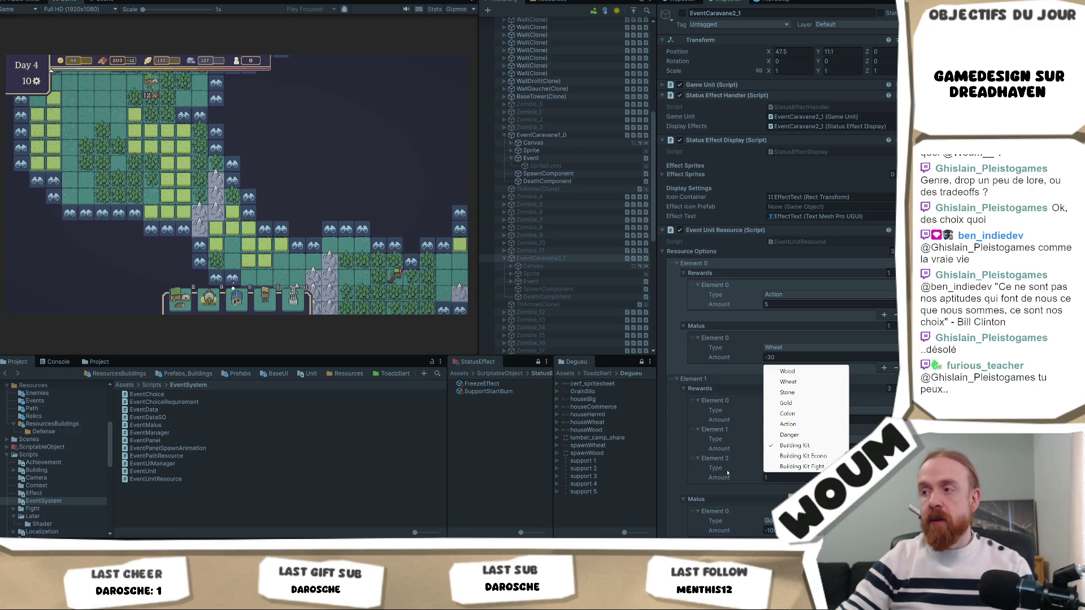
pyautogui.click(728, 475)
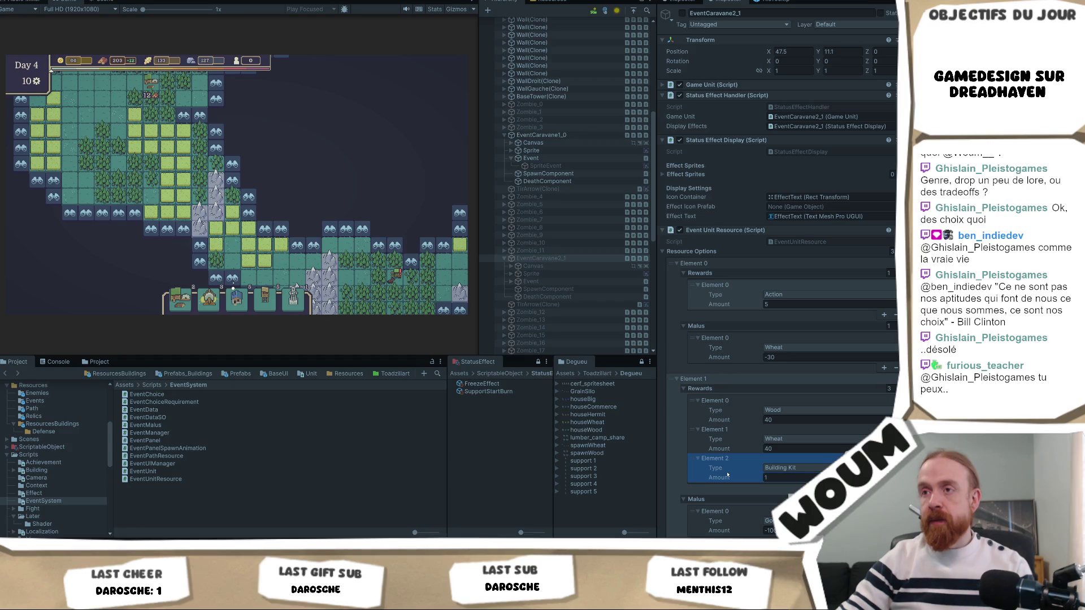
pyautogui.press('s')
pyautogui.press('d')
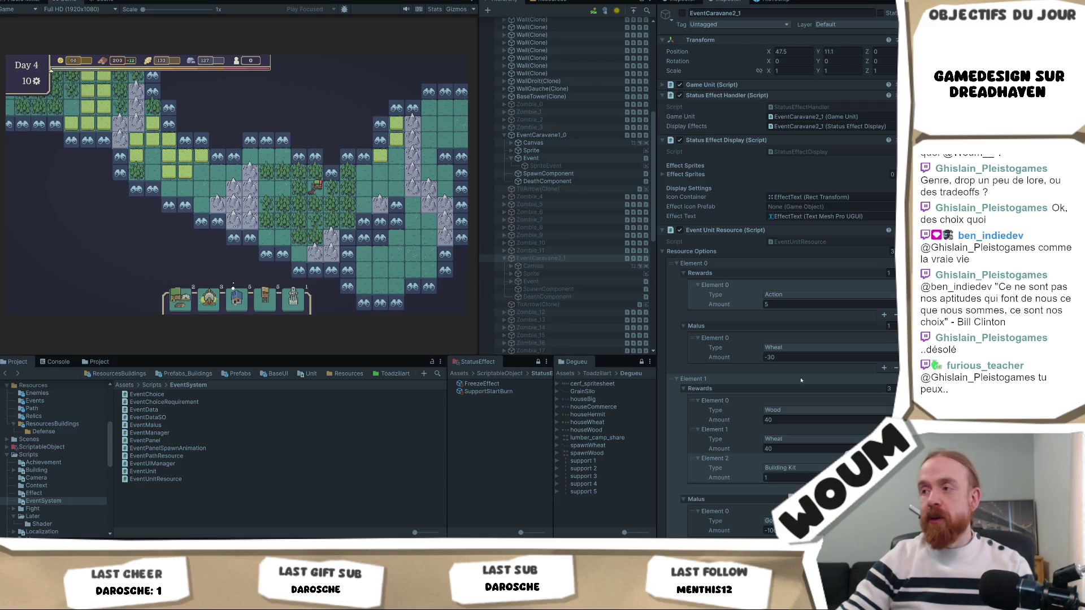
pyautogui.scroll(-1, 806, 387)
pyautogui.scroll(-1, 805, 388)
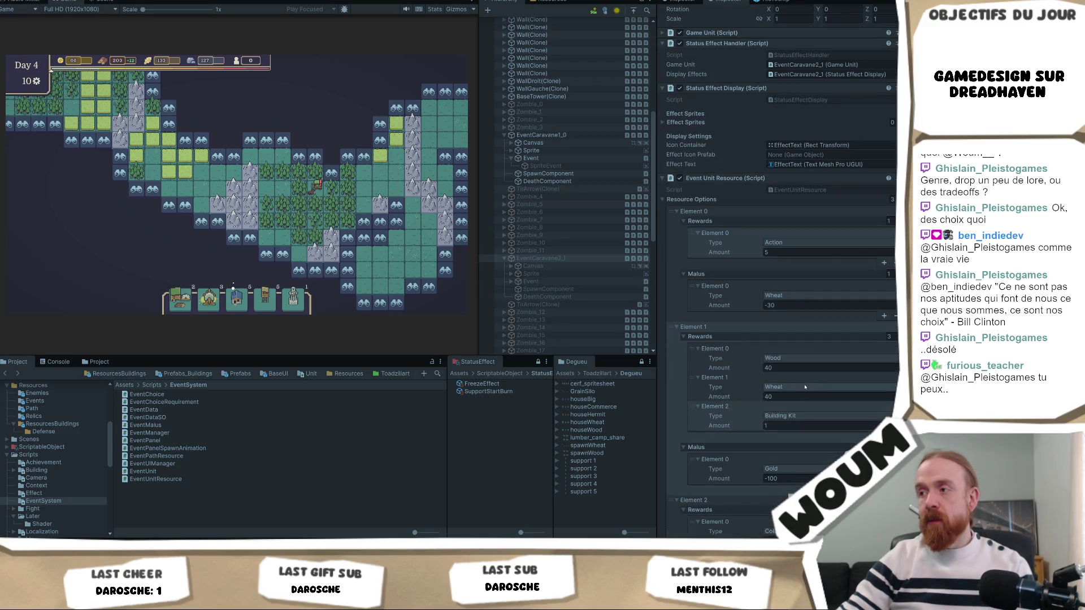
pyautogui.click(799, 418)
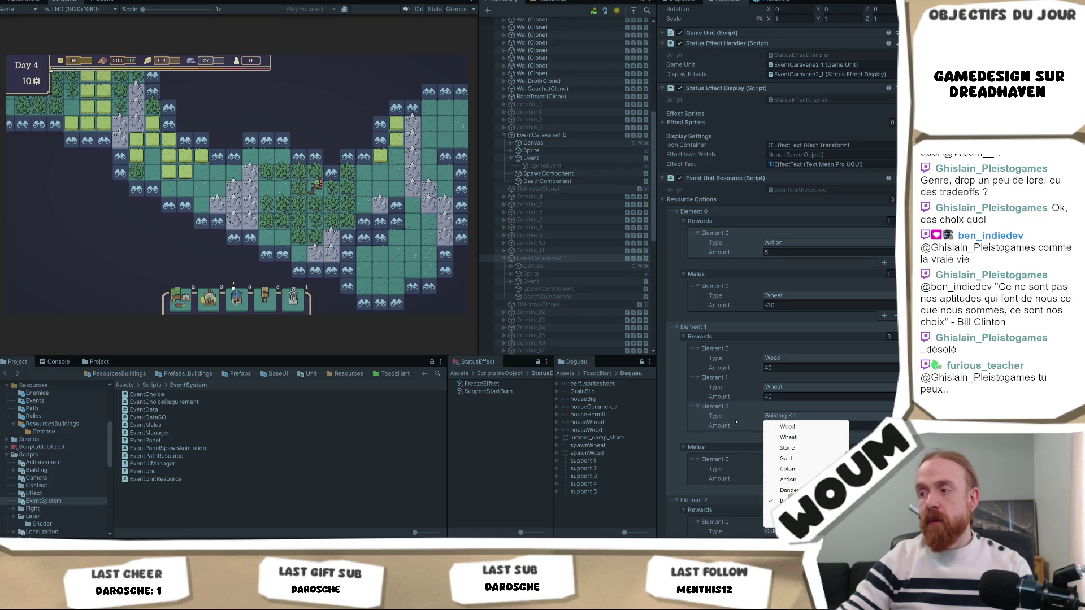
pyautogui.click(737, 422)
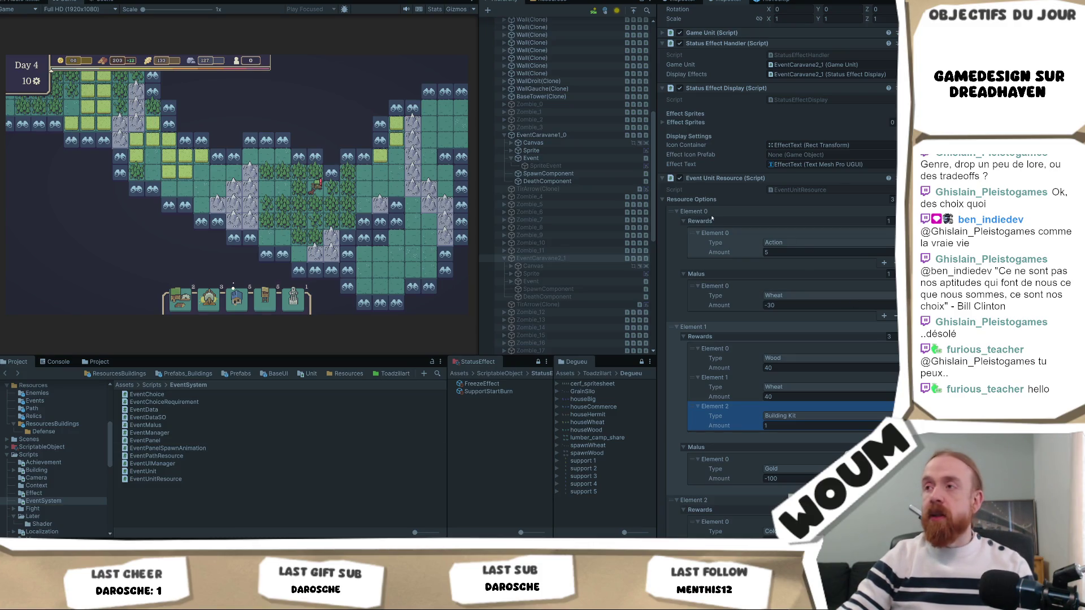
pyautogui.click(664, 178)
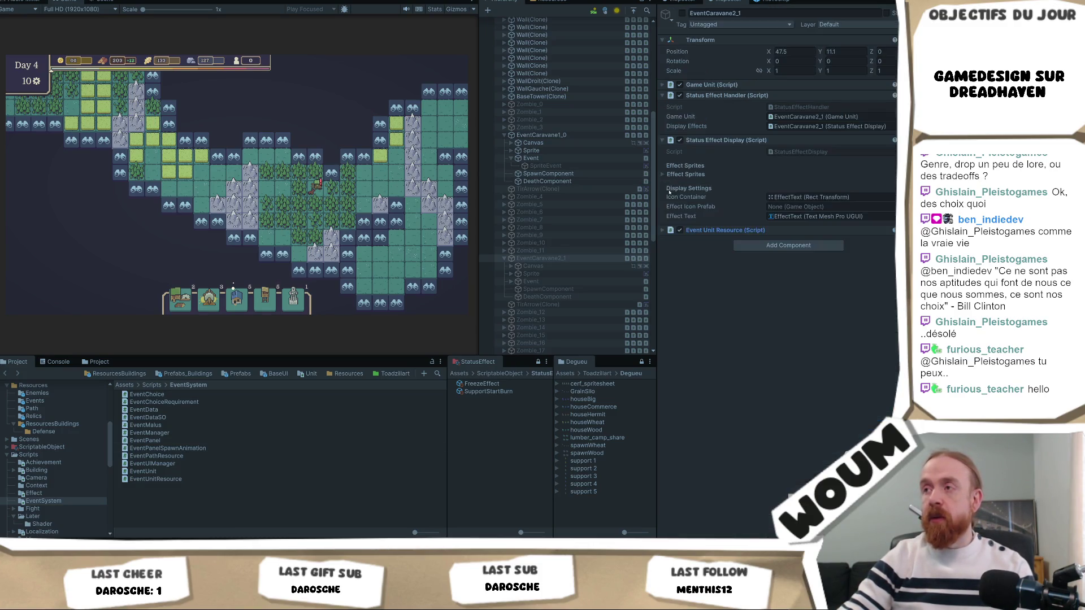
# - Add an Event Path Resource component with one path option holding a relic entry and a resource entry
pyautogui.click(810, 247)
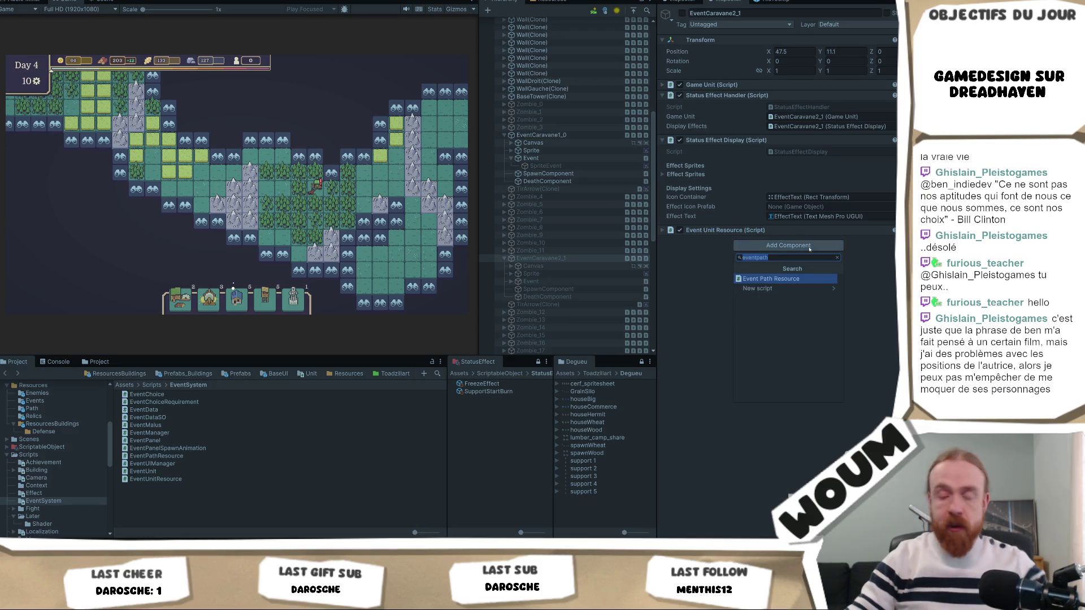
pyautogui.press('Return')
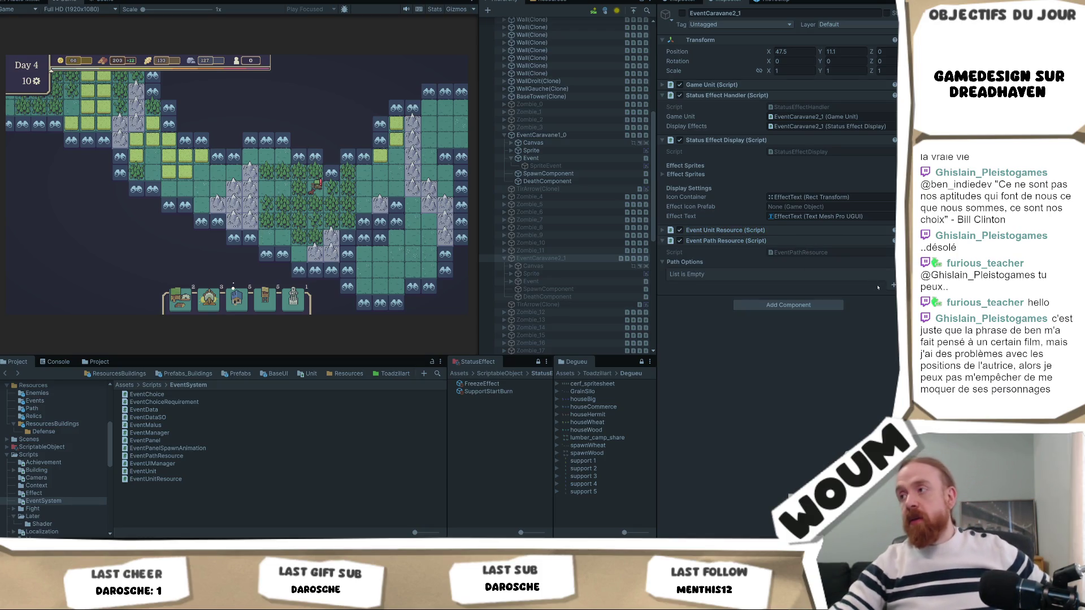
pyautogui.click(893, 287)
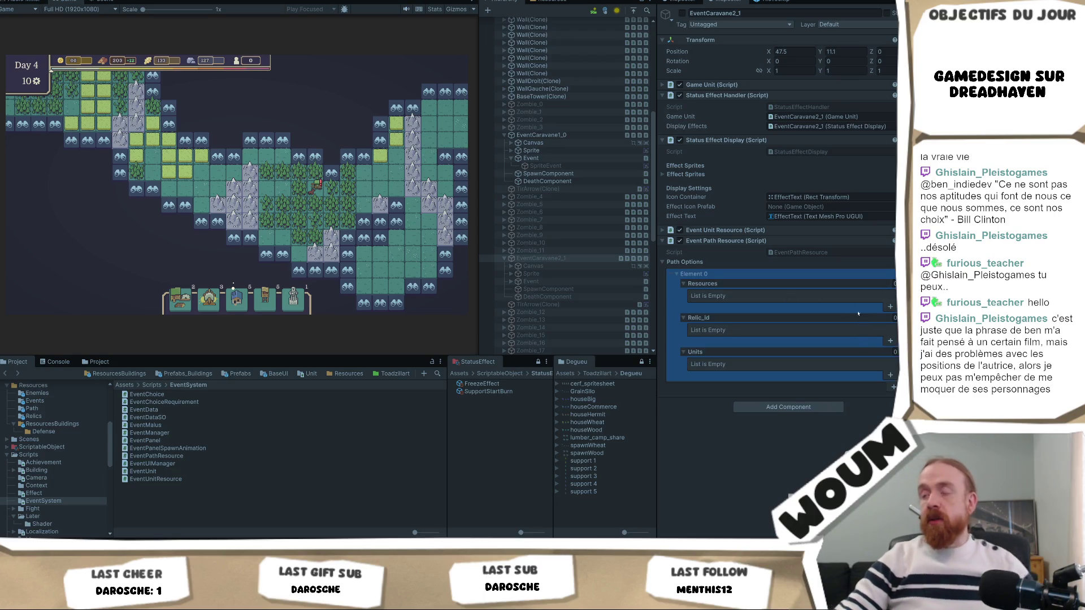
pyautogui.click(890, 340)
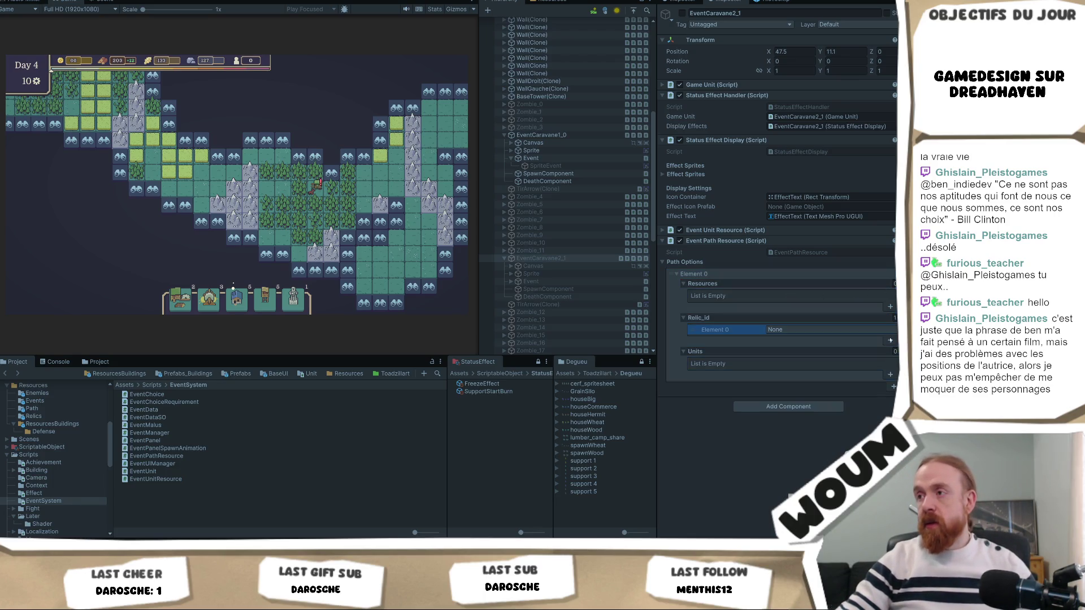
pyautogui.click(891, 306)
pyautogui.click(806, 305)
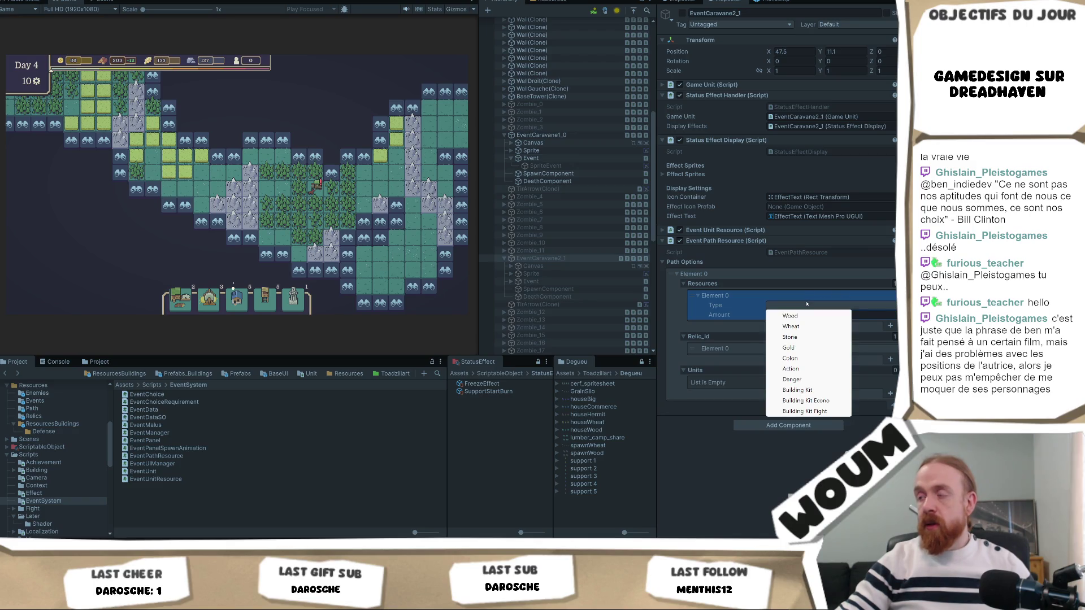
pyautogui.click(738, 316)
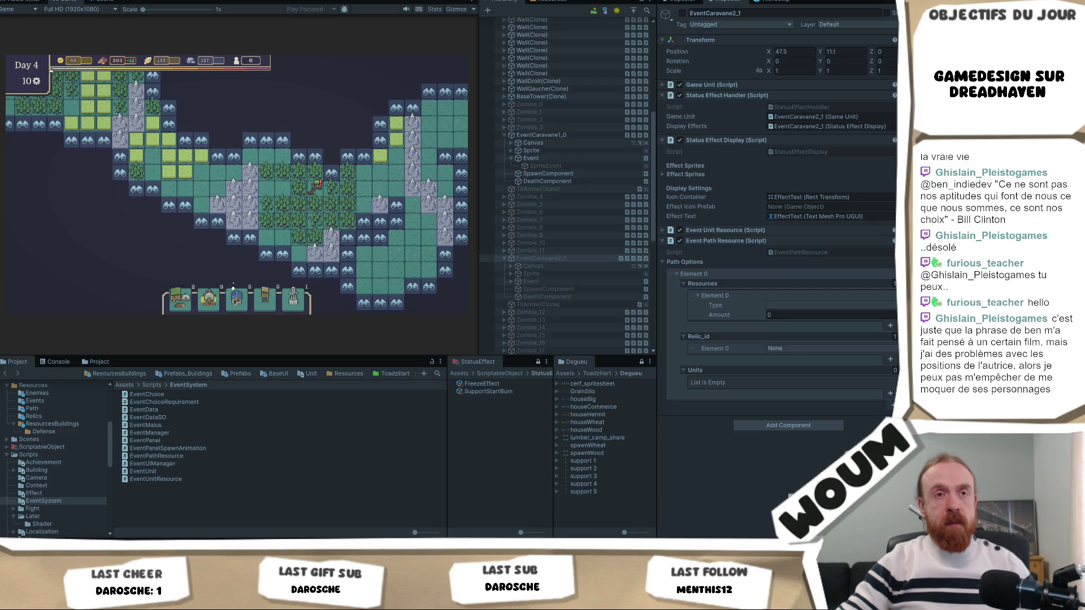
# - Zoom the Game view in on the caravan and its surrounding forest tiles
pyautogui.scroll(2, 289, 167)
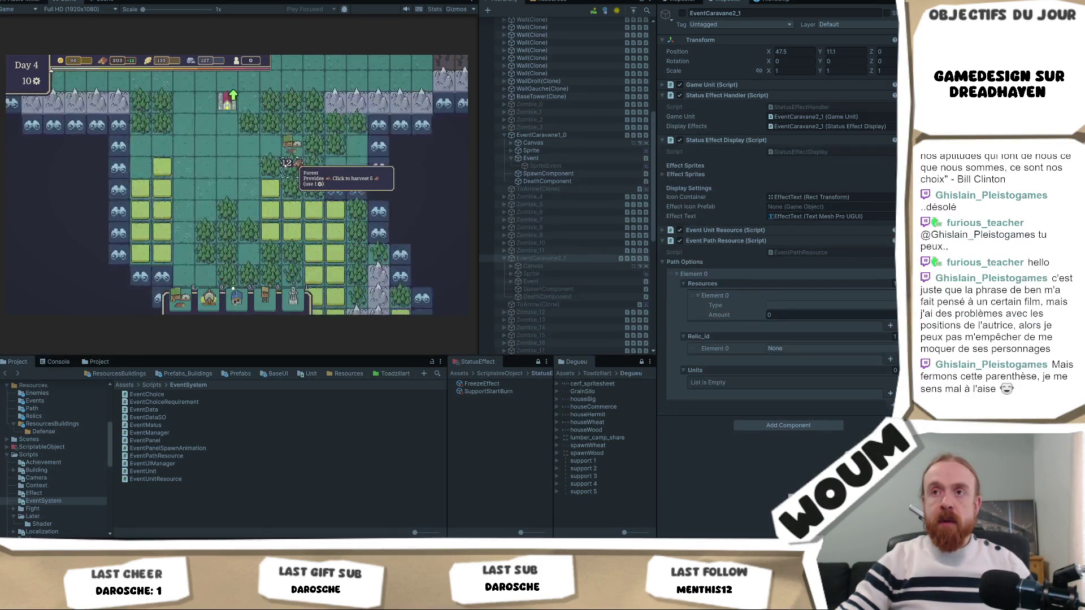
# - Snip the map area around the caravan, draw a red route line on it, and copy it
pyautogui.press('shift+super+s')
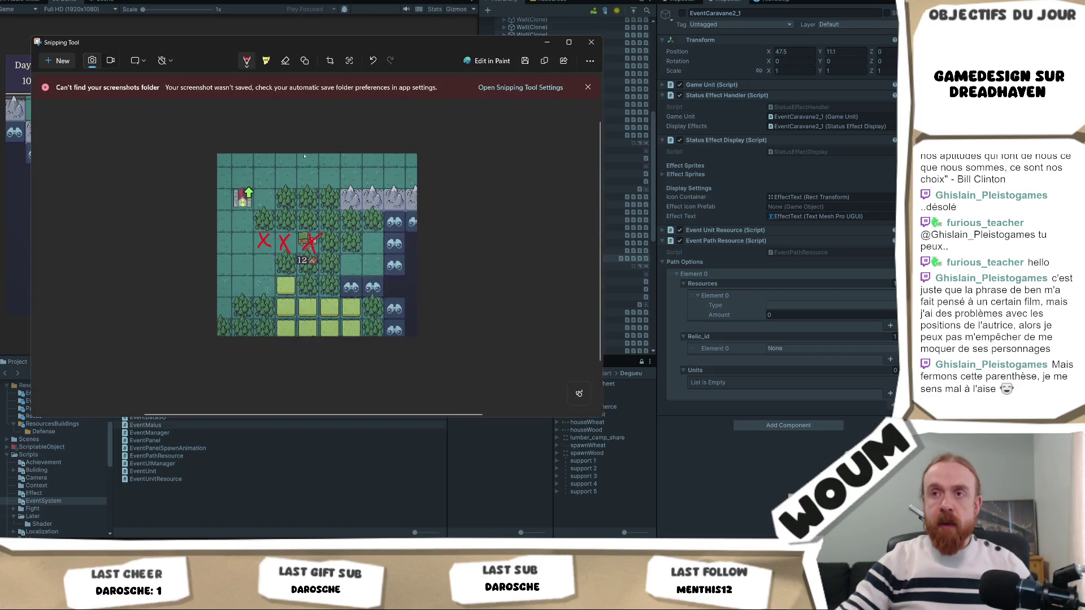
pyautogui.press('shift+super+s')
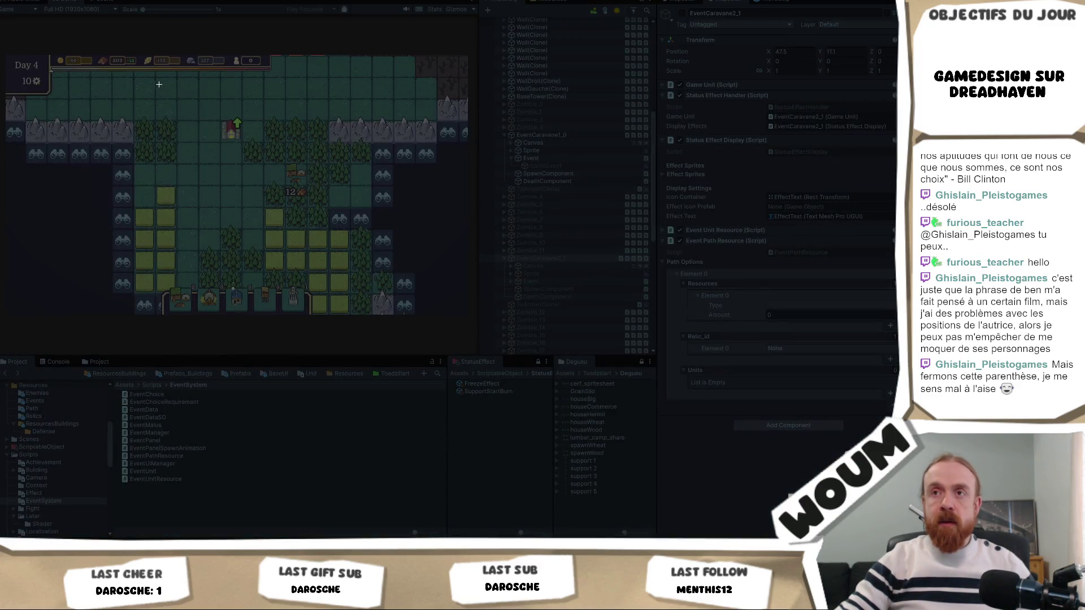
pyautogui.moveTo(159, 84)
pyautogui.mouseDown()
pyautogui.moveTo(290, 245)
pyautogui.moveTo(341, 286)
pyautogui.mouseUp()
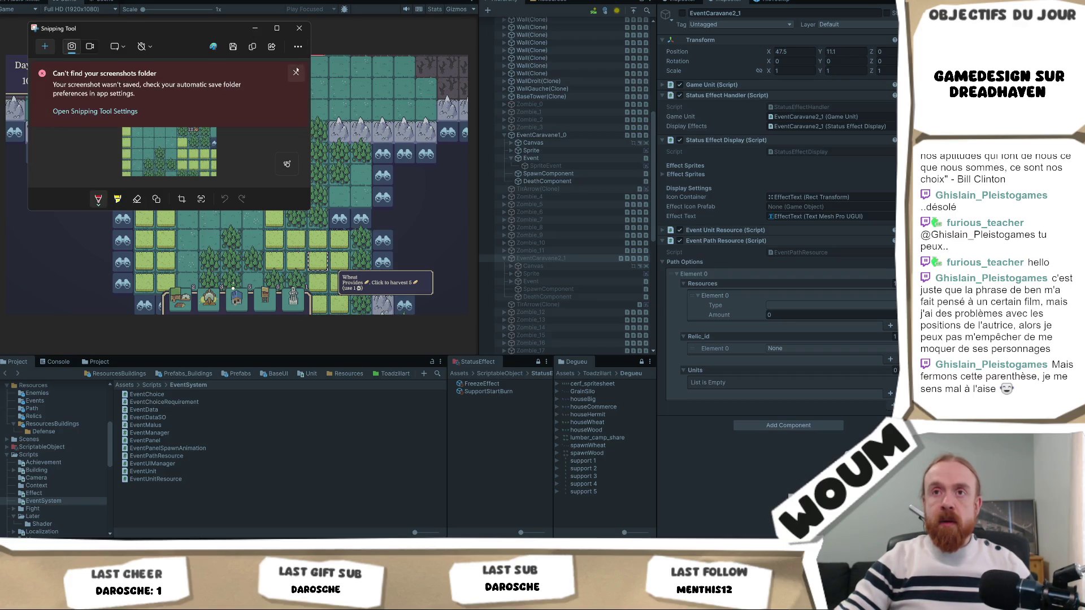
pyautogui.click(296, 71)
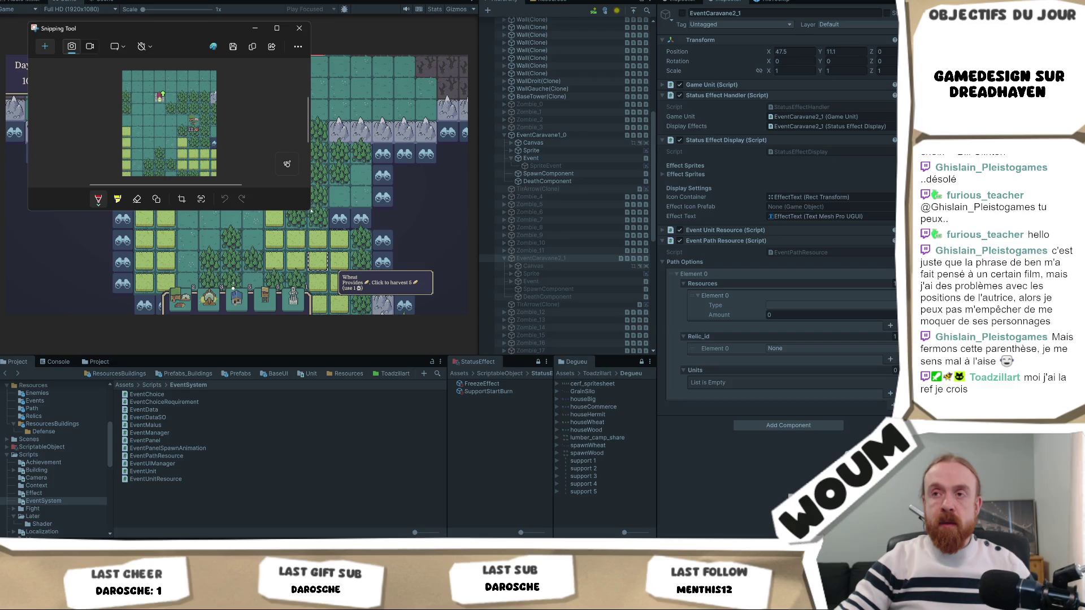
pyautogui.moveTo(162, 95)
pyautogui.mouseDown()
pyautogui.moveTo(160, 113)
pyautogui.moveTo(193, 121)
pyautogui.mouseUp()
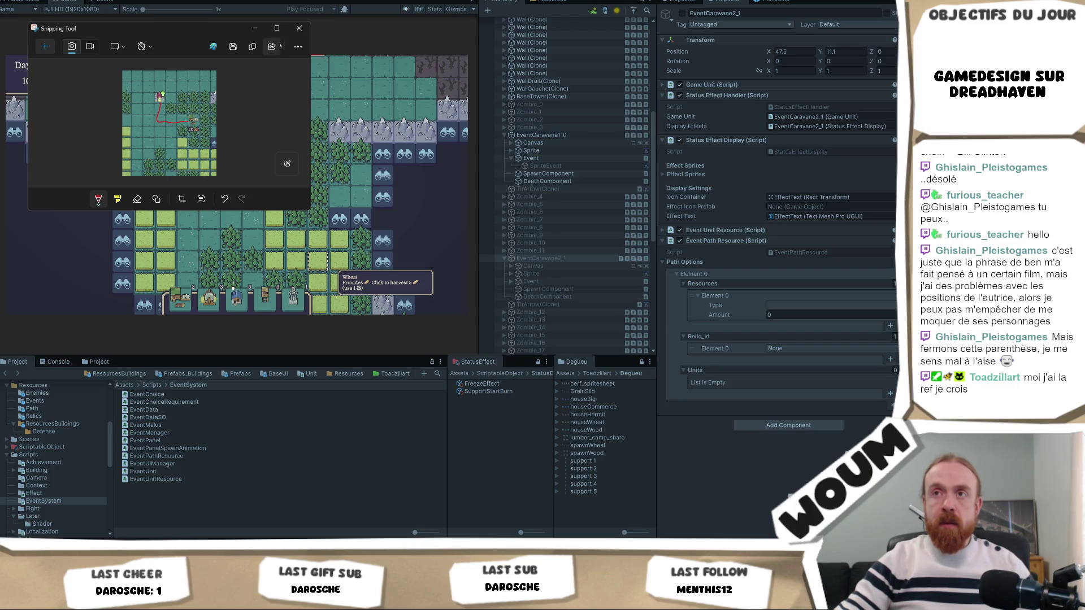
pyautogui.click(252, 46)
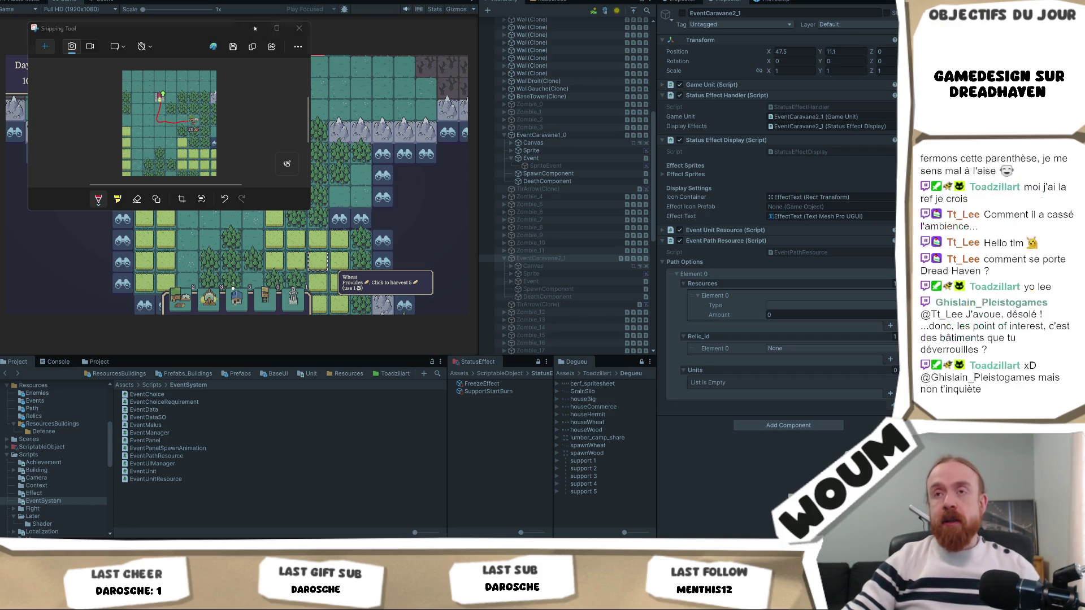
# - Close the Snipping Tool capture window
pyautogui.click(299, 28)
# - Select the EventCaravane 1 prefab in the Resources Events folder
pyautogui.moveTo(350, 232); pyautogui.dragTo(318, 206)
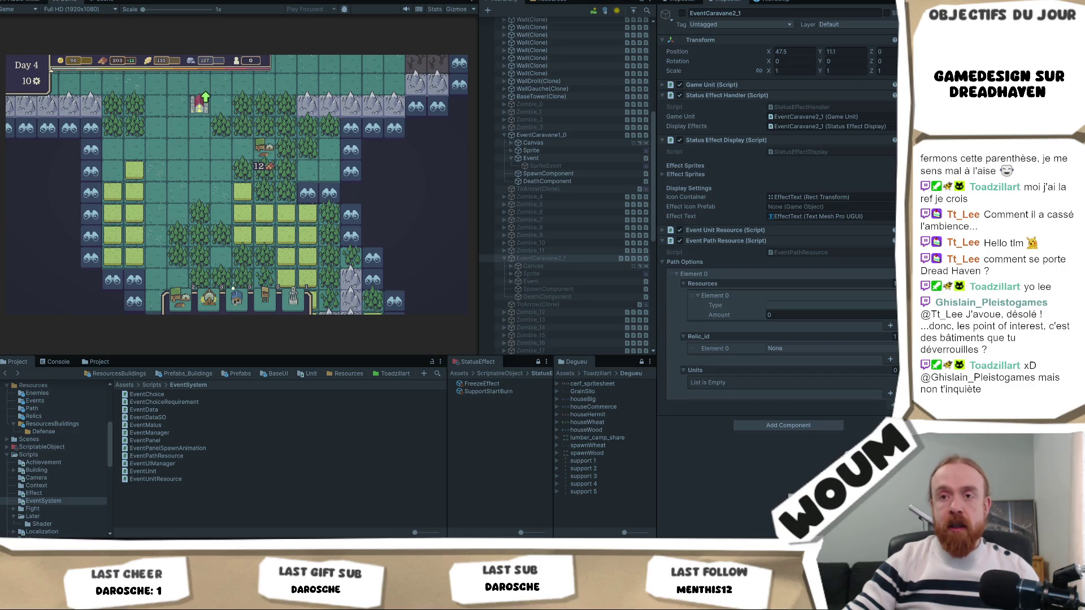
pyautogui.click(119, 374)
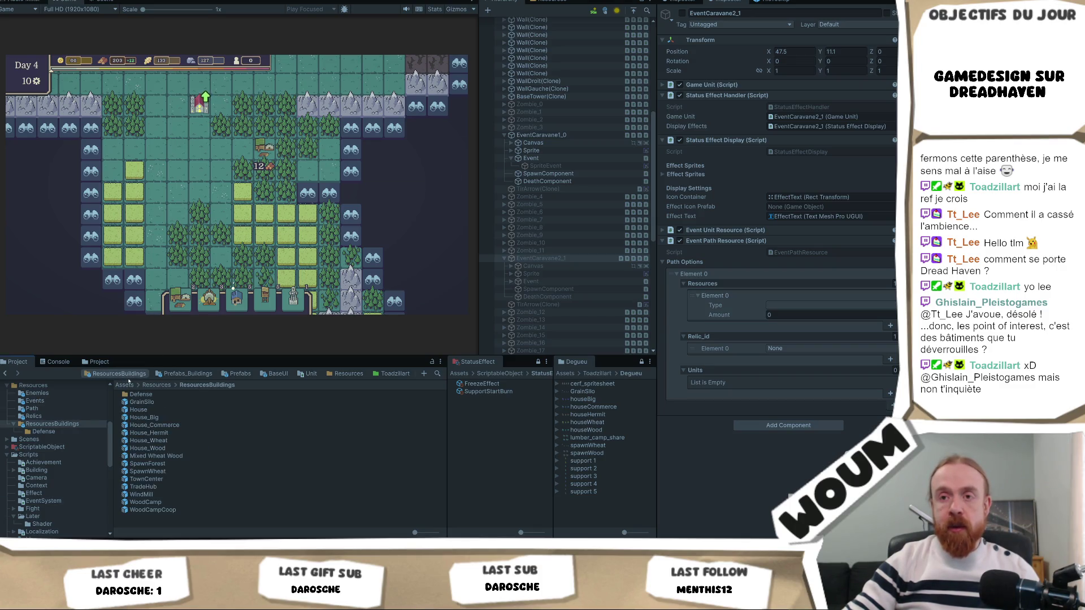
pyautogui.click(45, 401)
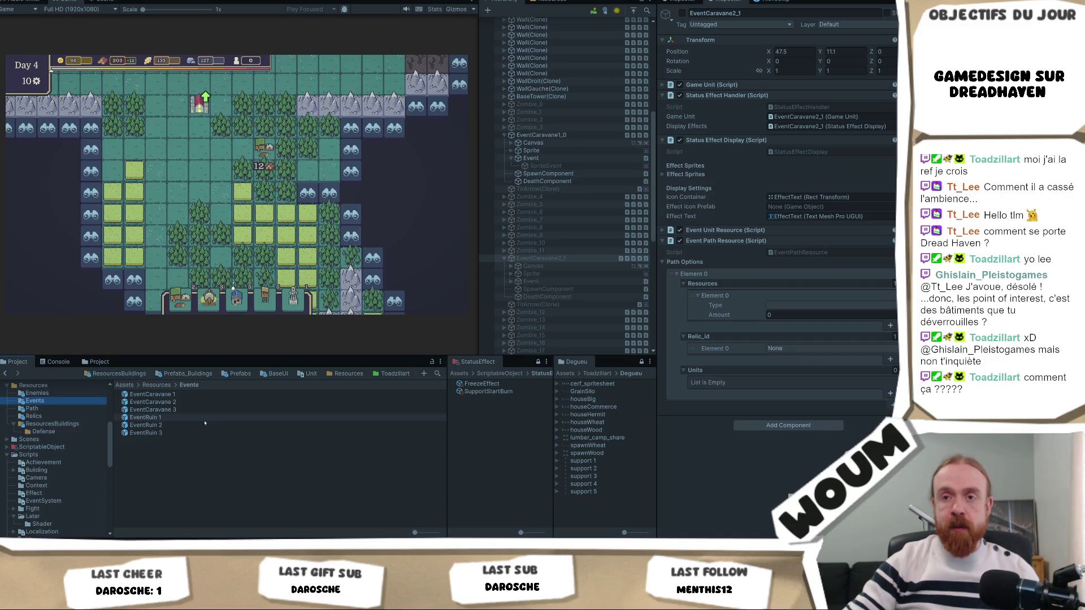
pyautogui.click(152, 395)
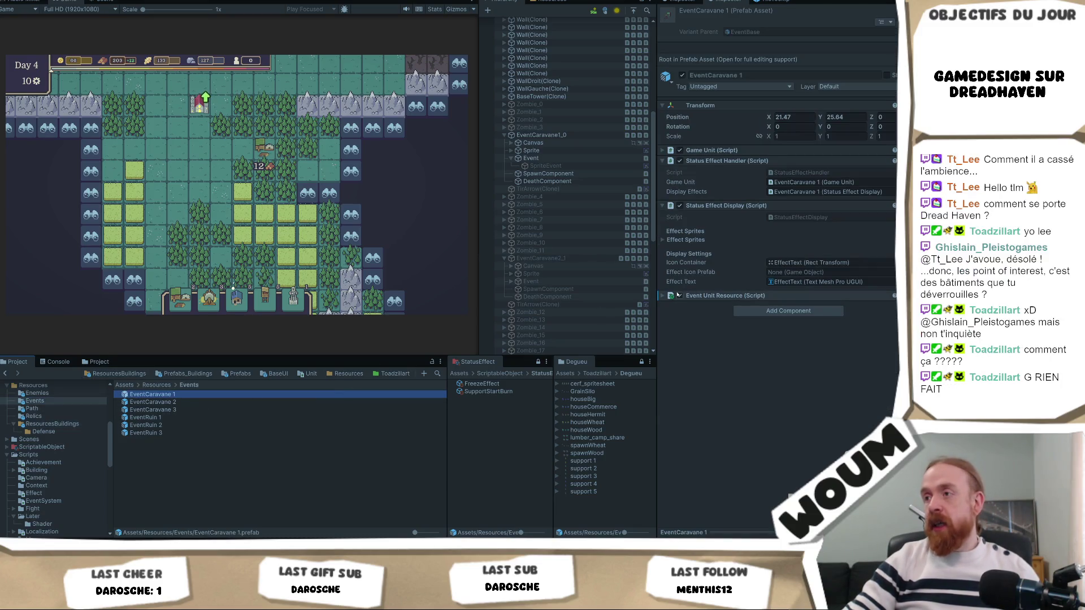
# - Remove the Event Unit Resource component from EventCaravane 1
pyautogui.click(734, 295)
pyautogui.scroll(-2, 768, 339)
pyautogui.scroll(-5, 767, 318)
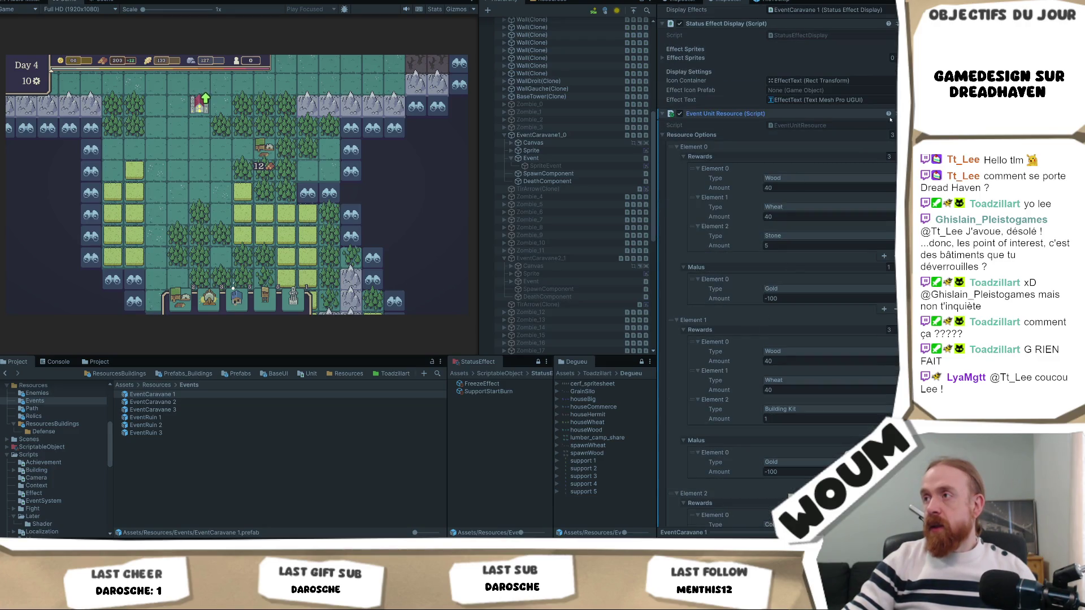
pyautogui.rightClick(816, 115)
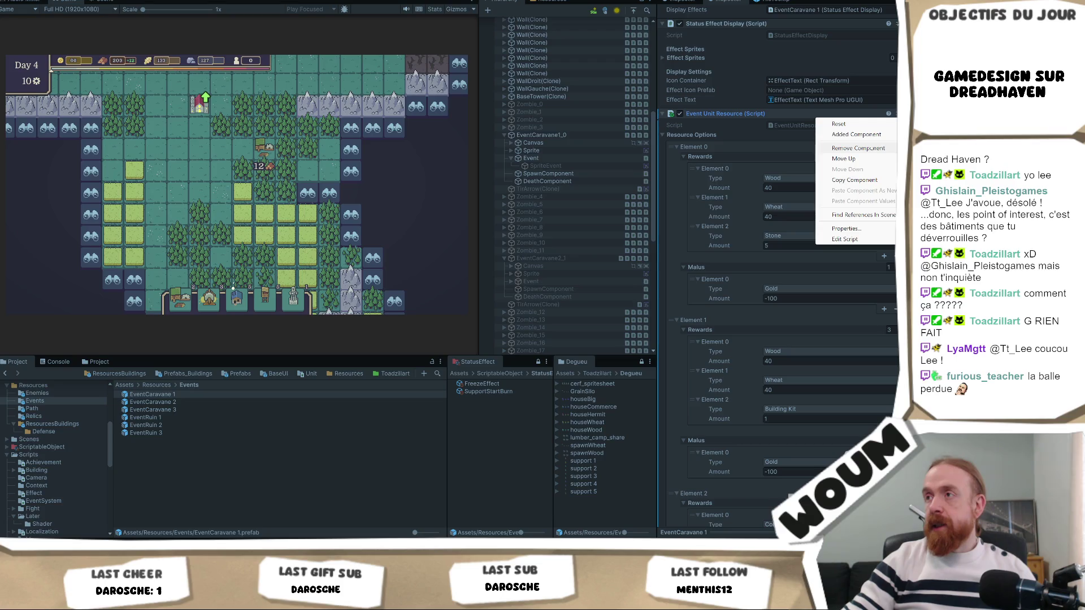
pyautogui.click(848, 148)
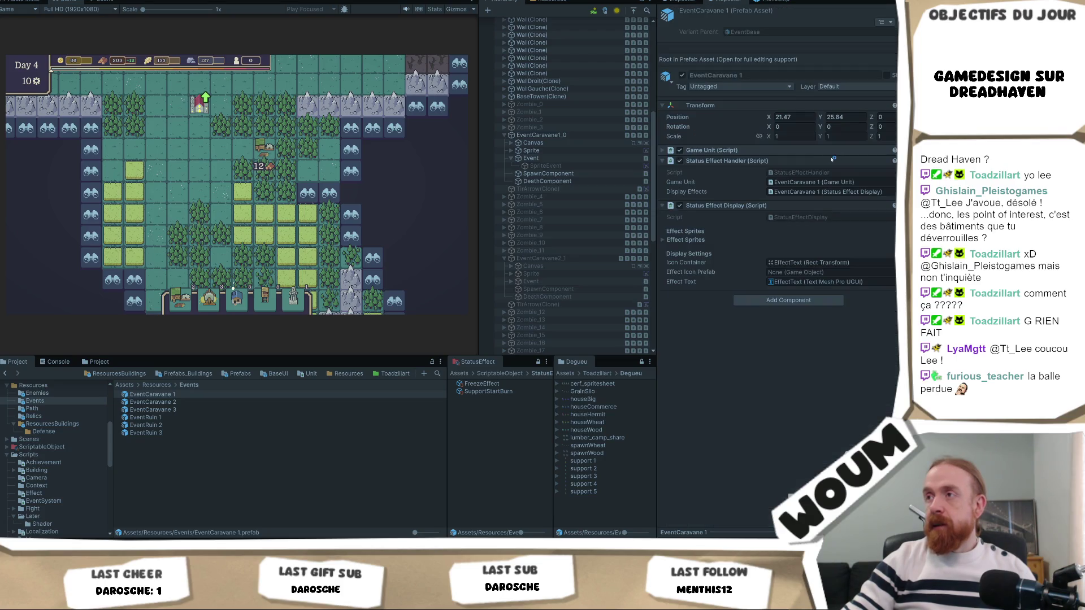
# - Add an Event Path Resource component with one empty path option
pyautogui.click(744, 301)
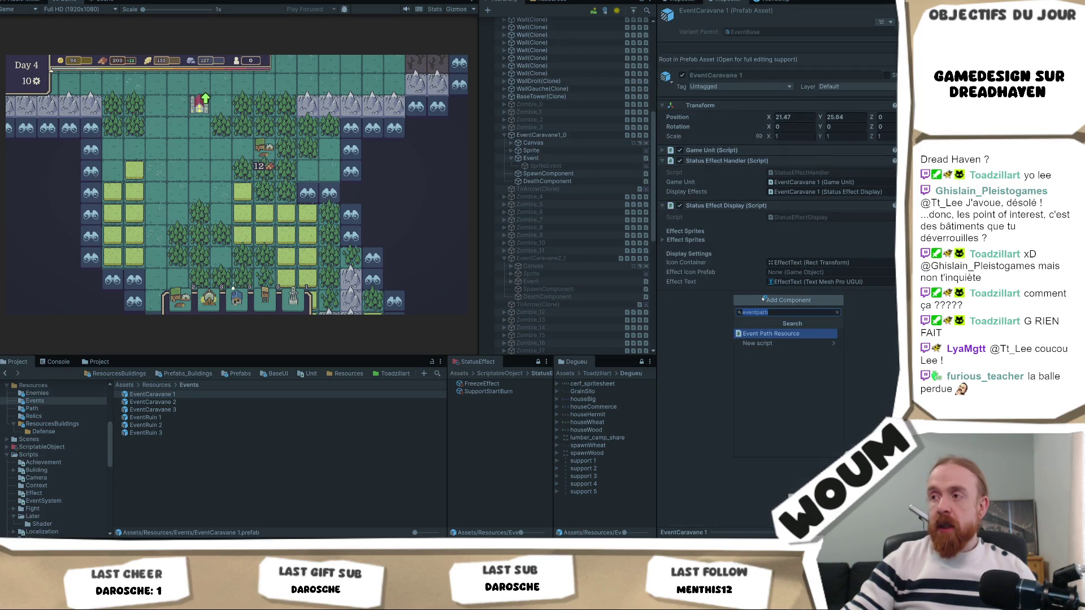
pyautogui.click(770, 335)
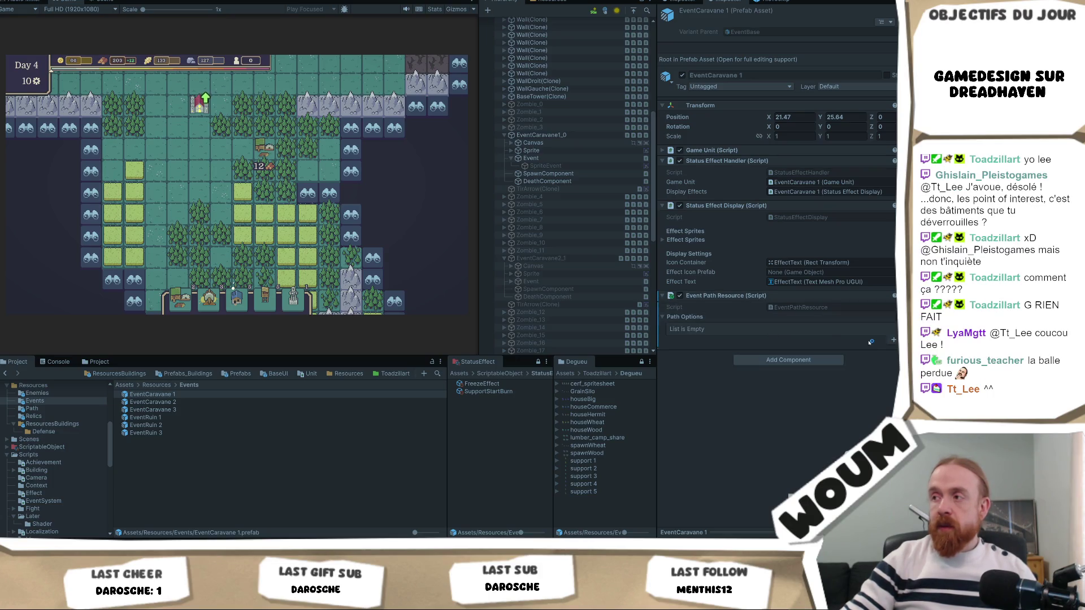
pyautogui.click(893, 340)
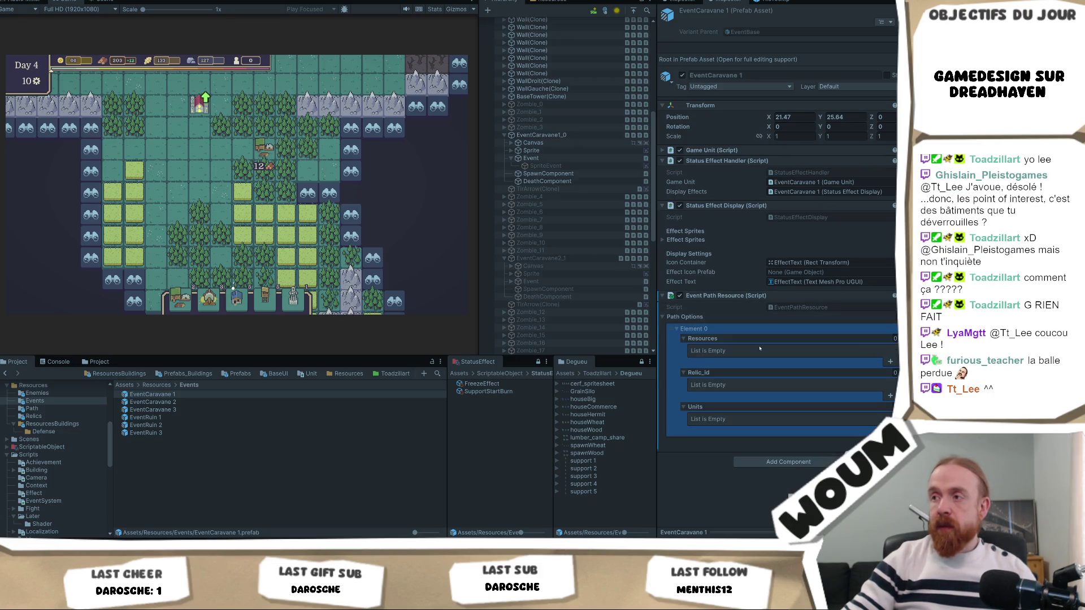
# - Add a Gold resource entry with amount 50 to the path option
pyautogui.click(891, 363)
pyautogui.click(811, 365)
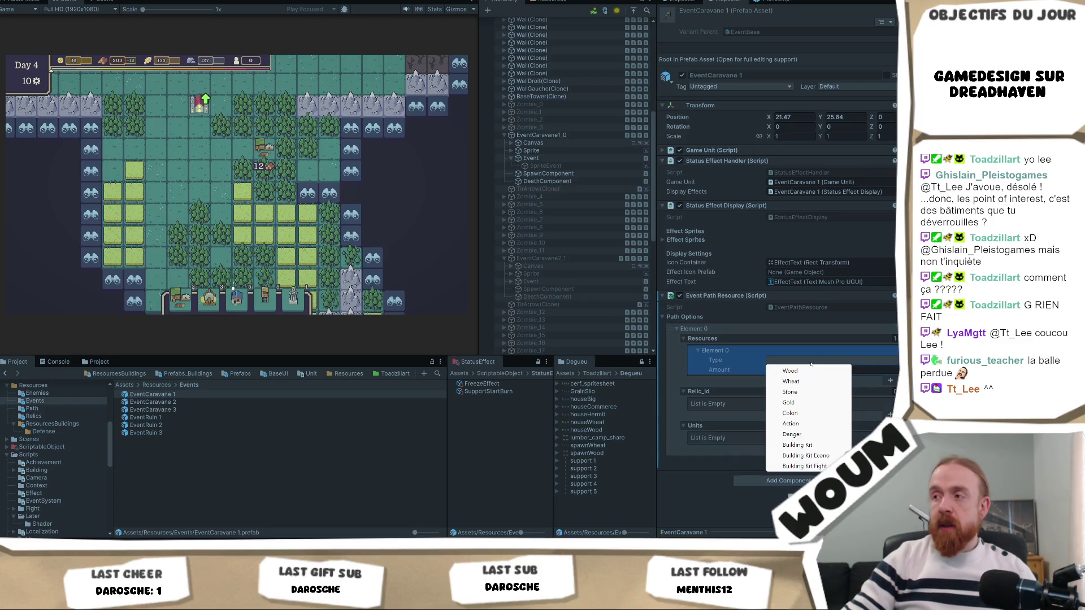
pyautogui.click(810, 398)
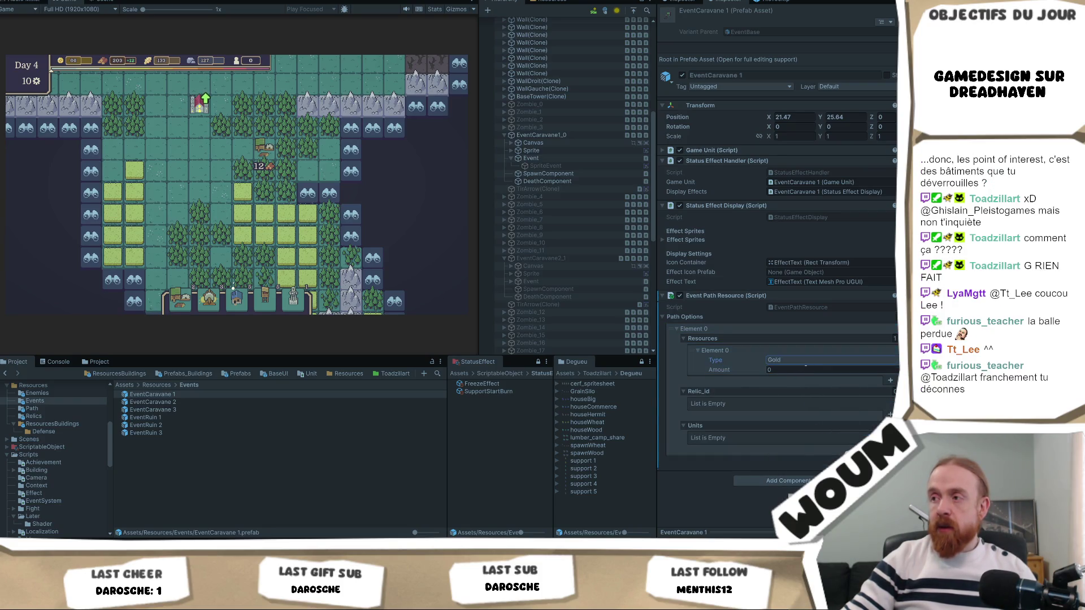
pyautogui.click(804, 369)
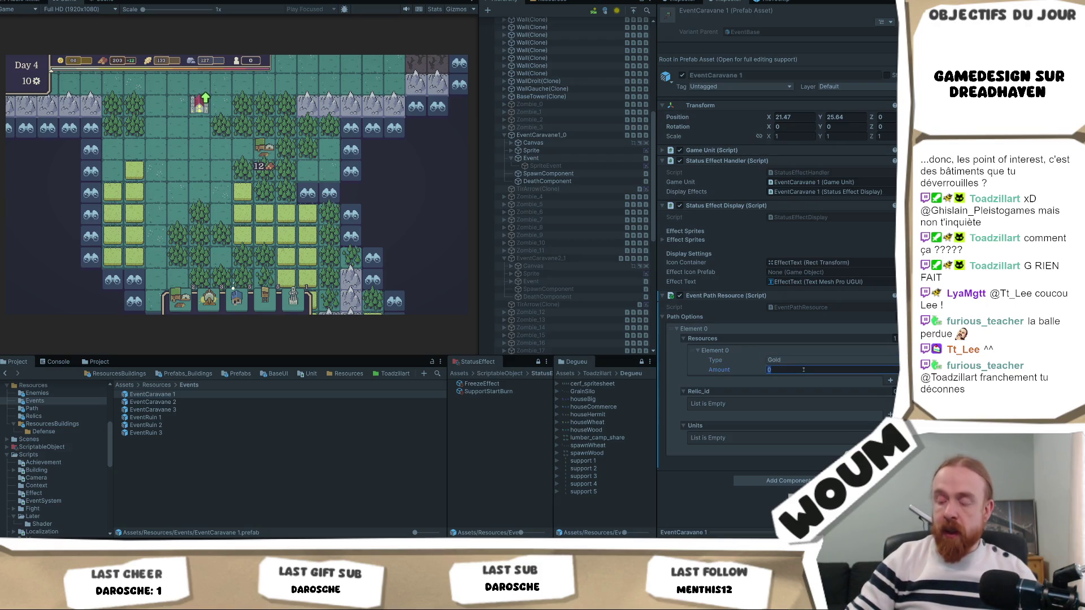
pyautogui.write('0')
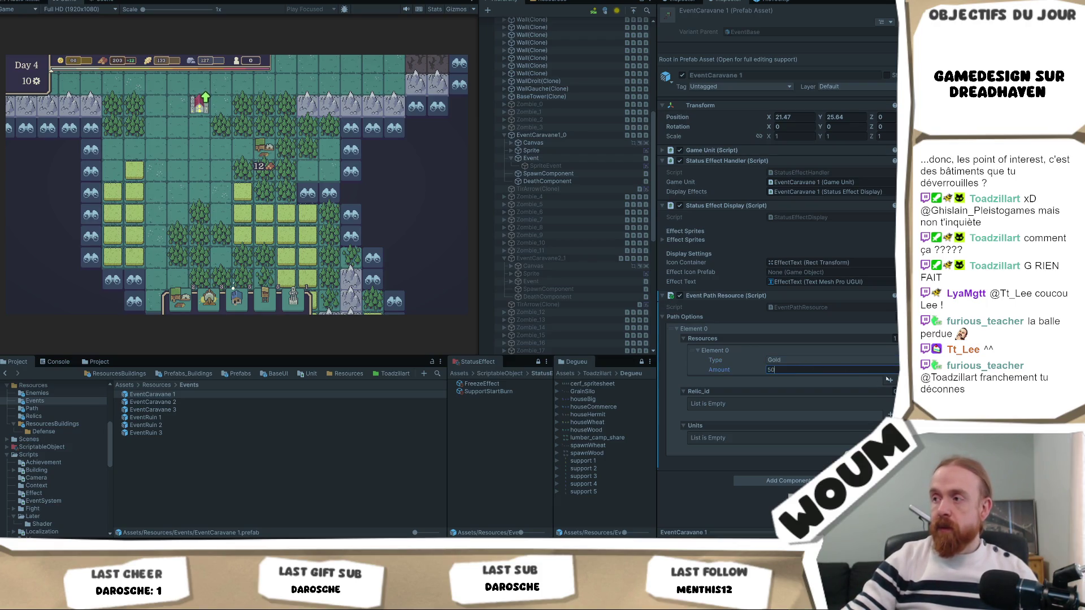
pyautogui.press('Return')
# - Add a second resource set to Building Kit Econo and a Relic_Gold Miner relic entry
pyautogui.click(889, 380)
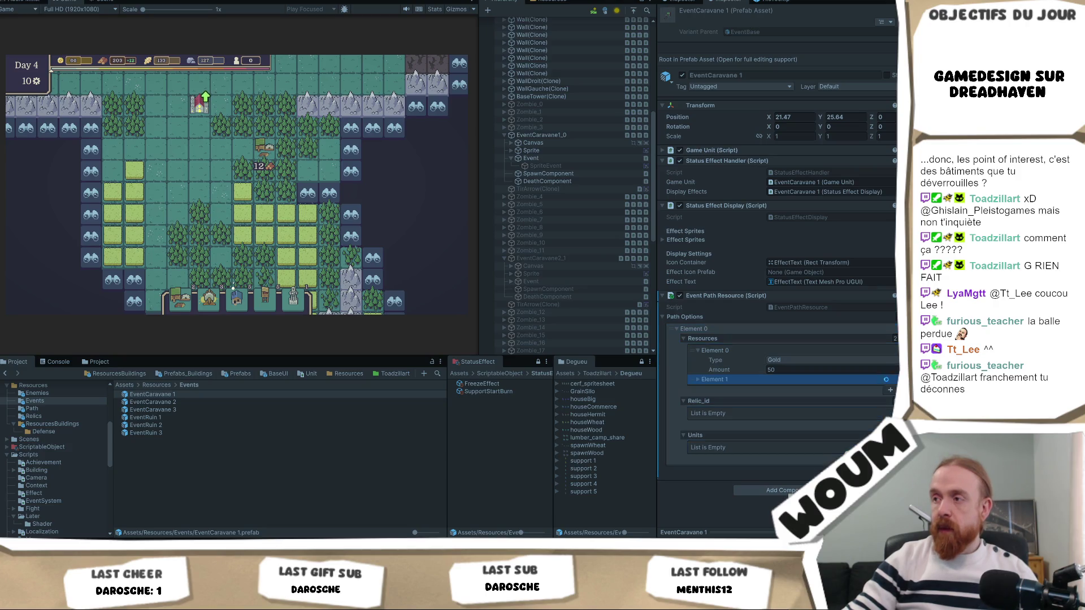
pyautogui.click(753, 380)
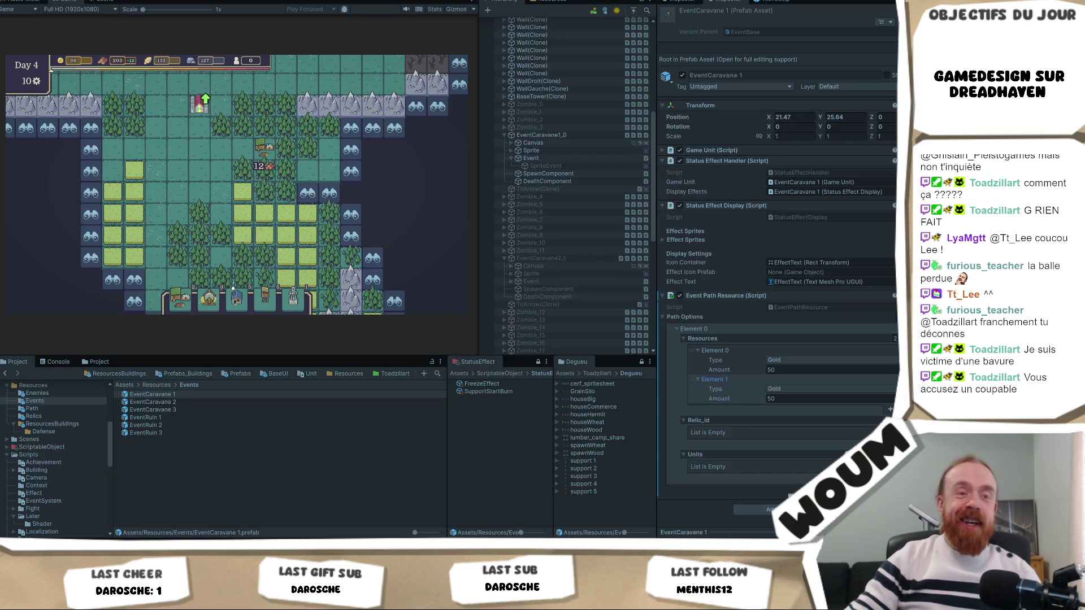
pyautogui.click(794, 390)
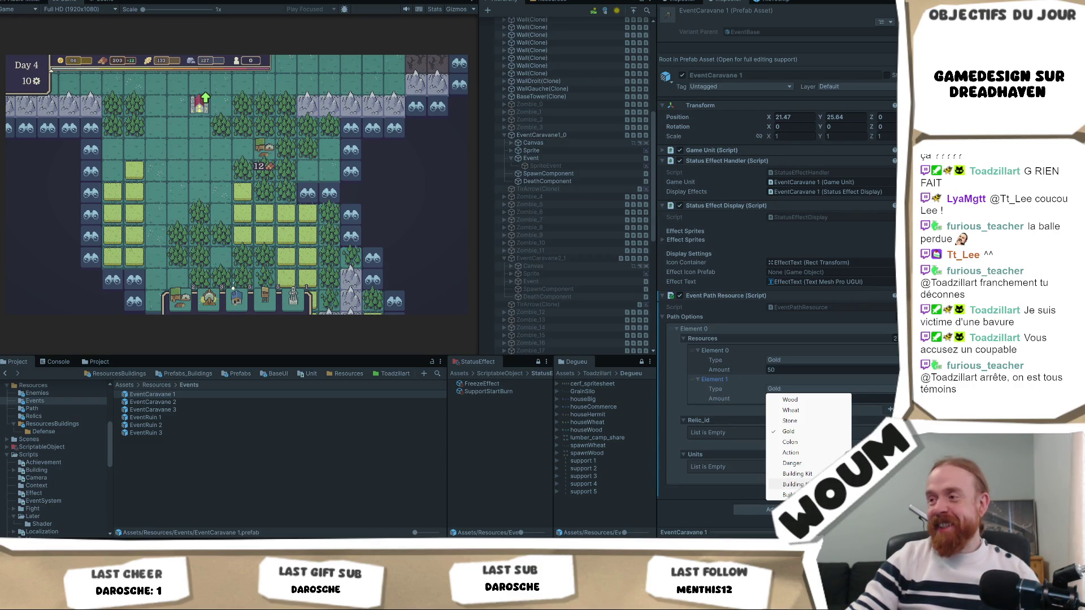
pyautogui.click(803, 485)
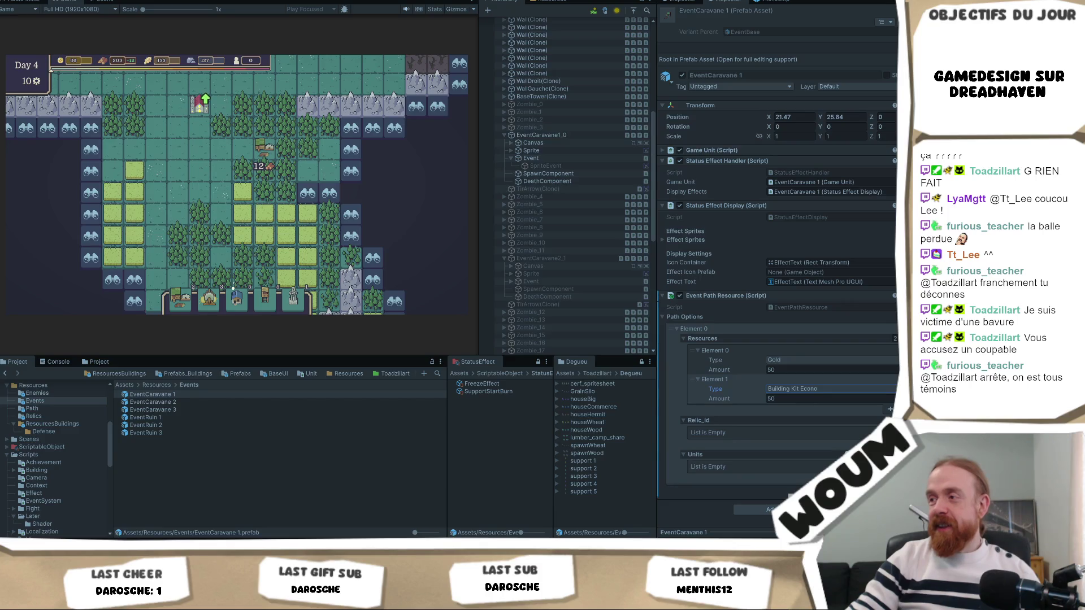
pyautogui.click(845, 445)
pyautogui.click(834, 433)
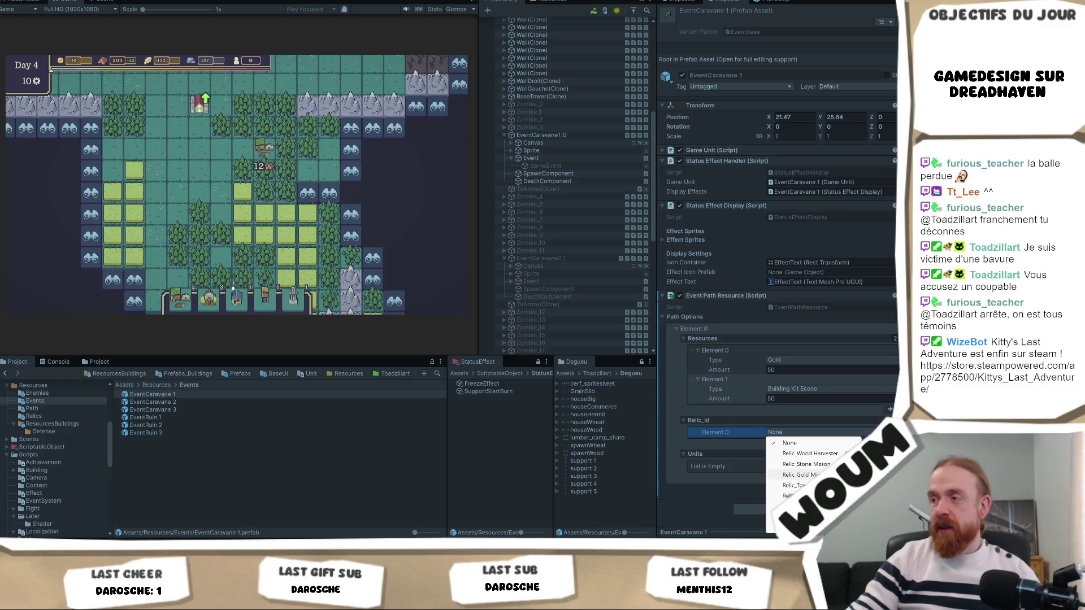
pyautogui.click(800, 475)
# - Add a Baliste unit entry with amount 1
pyautogui.click(890, 479)
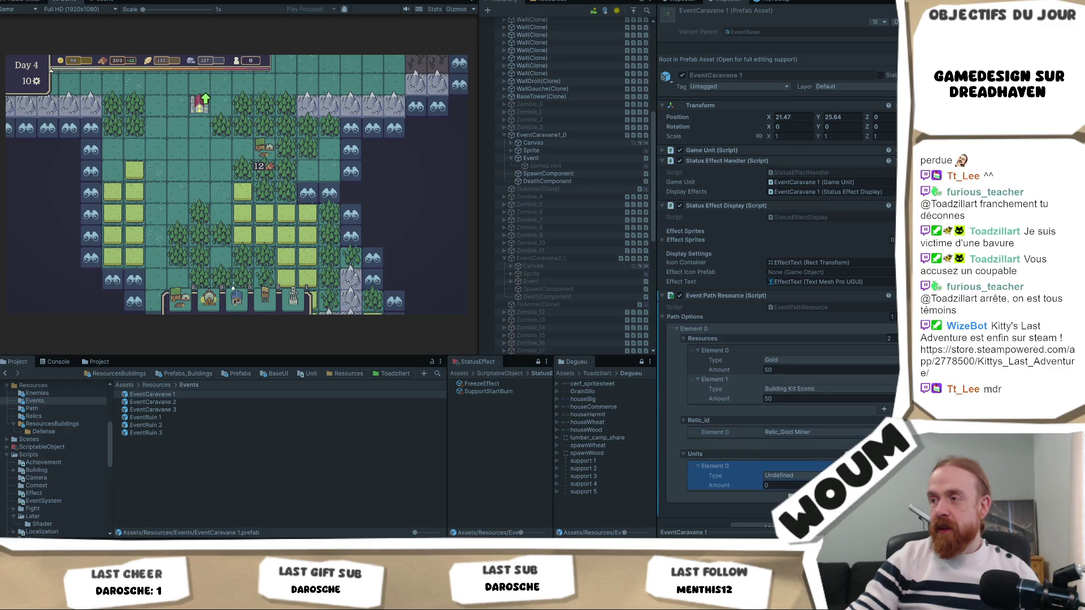
pyautogui.click(820, 475)
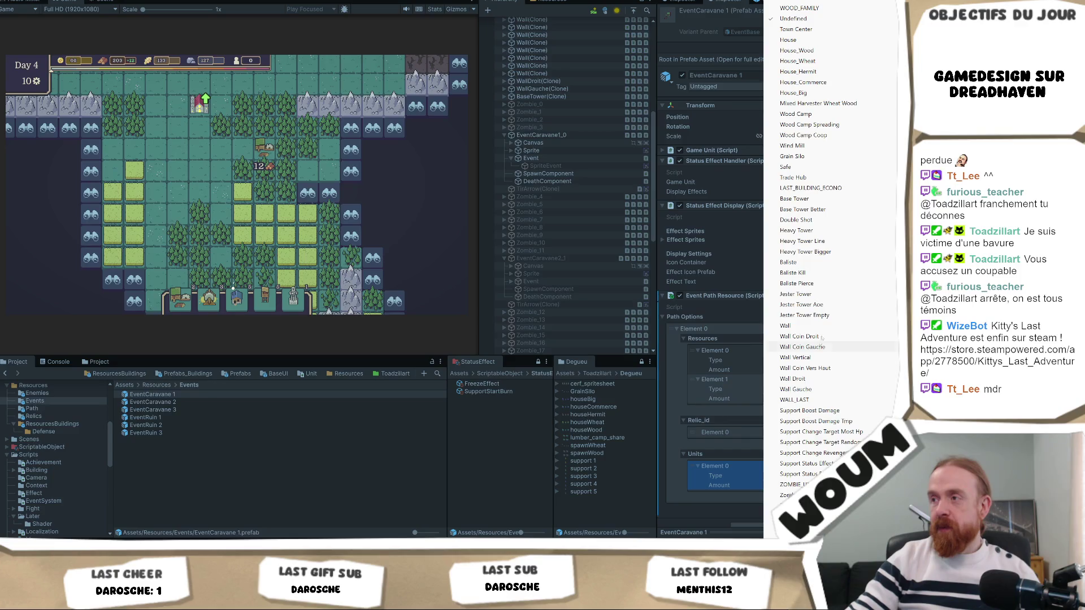
pyautogui.click(797, 262)
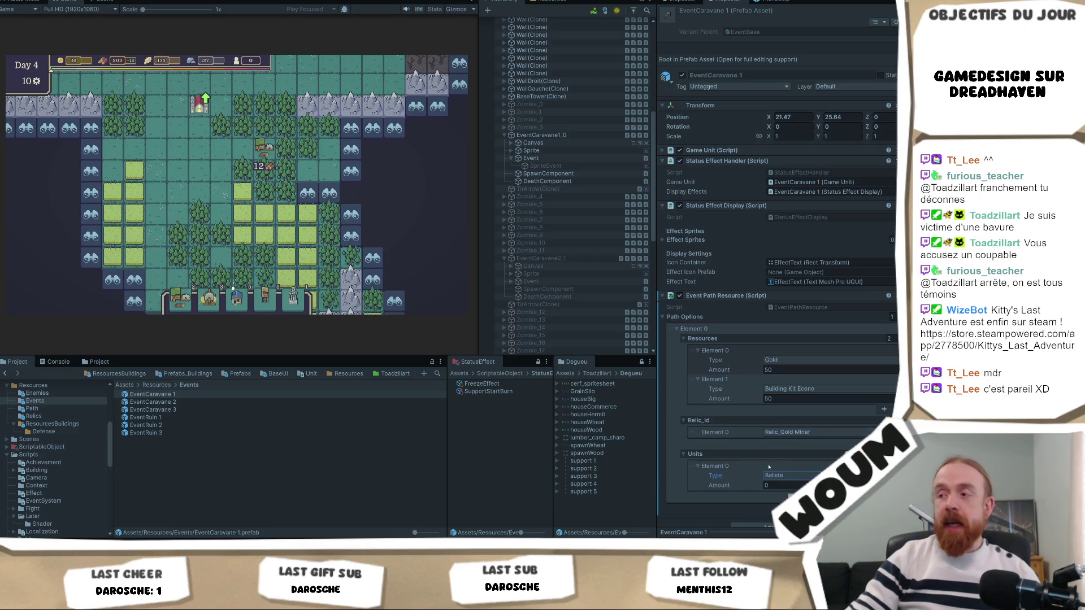
pyautogui.click(798, 484)
pyautogui.write('1')
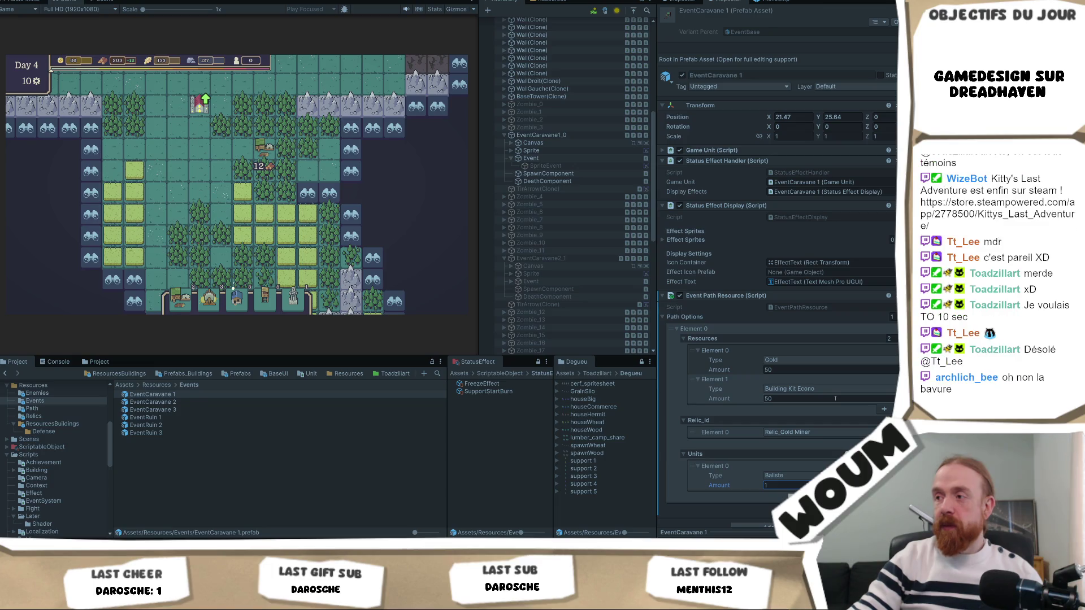
# - Set the Building Kit Econo amount to 5, then reveal a discoverable tile on the map
pyautogui.scroll(-1, 835, 399)
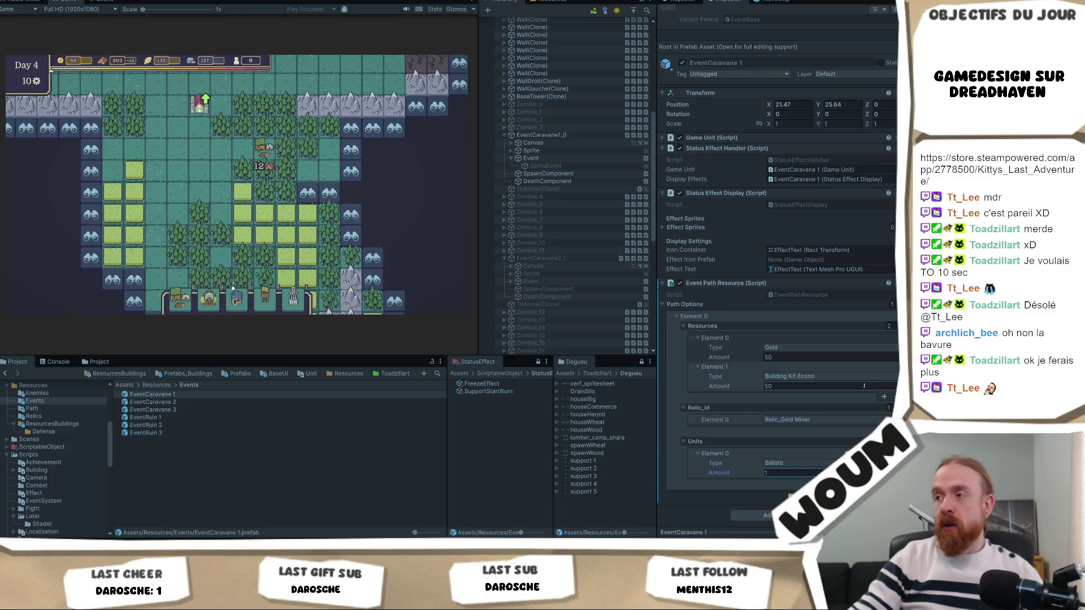
pyautogui.click(823, 389)
pyautogui.write('5')
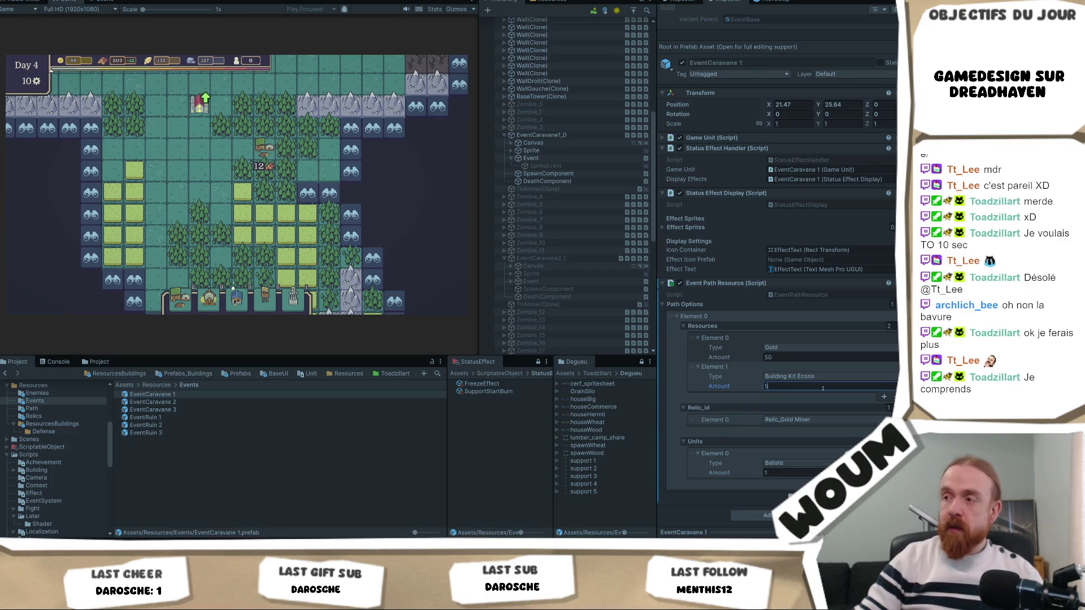
pyautogui.click(674, 397)
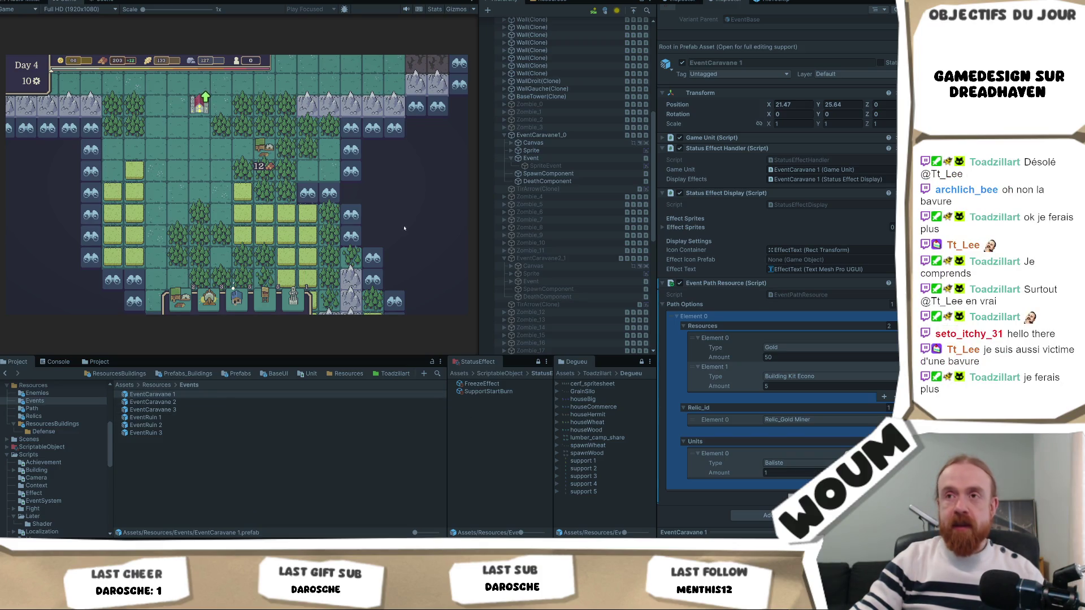
pyautogui.click(350, 218)
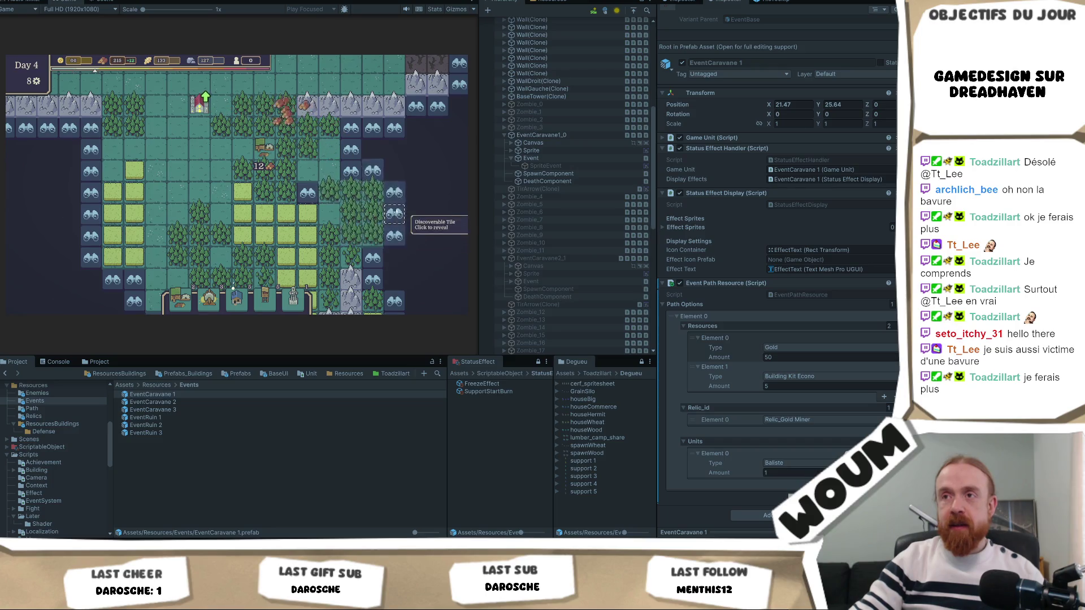
# - Trigger and dismiss the Pilgrim Caravan event, then copy the Event Path Resource component
pyautogui.click(438, 278)
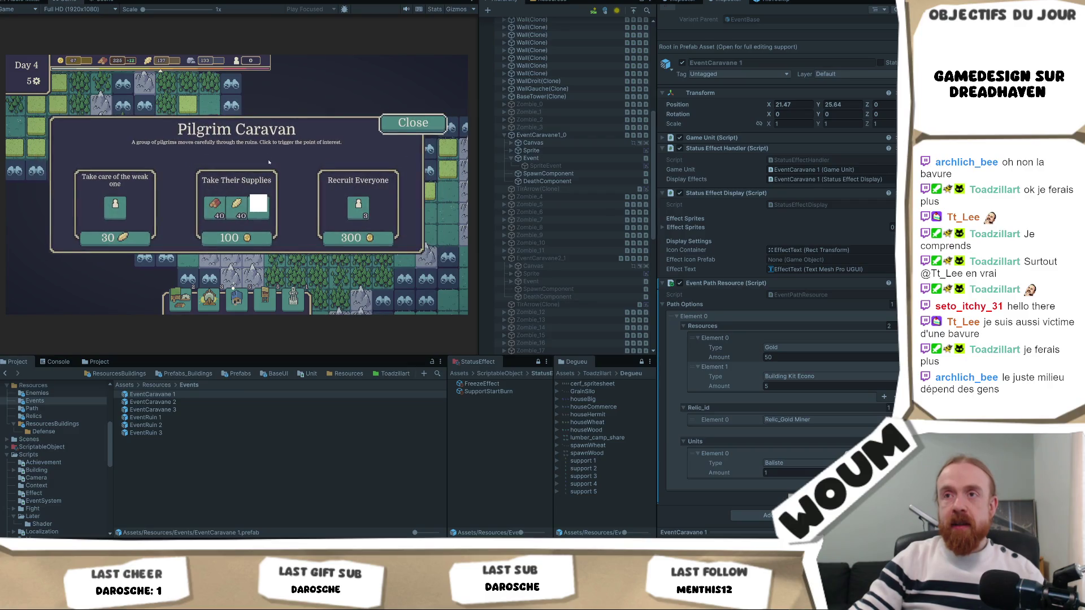
pyautogui.click(409, 134)
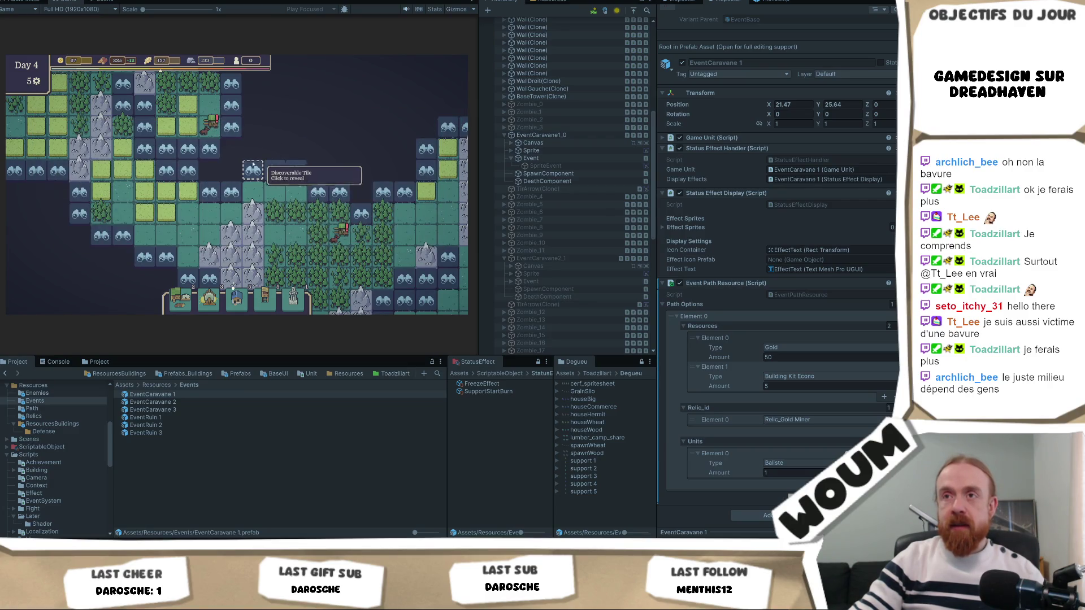
pyautogui.rightClick(757, 316)
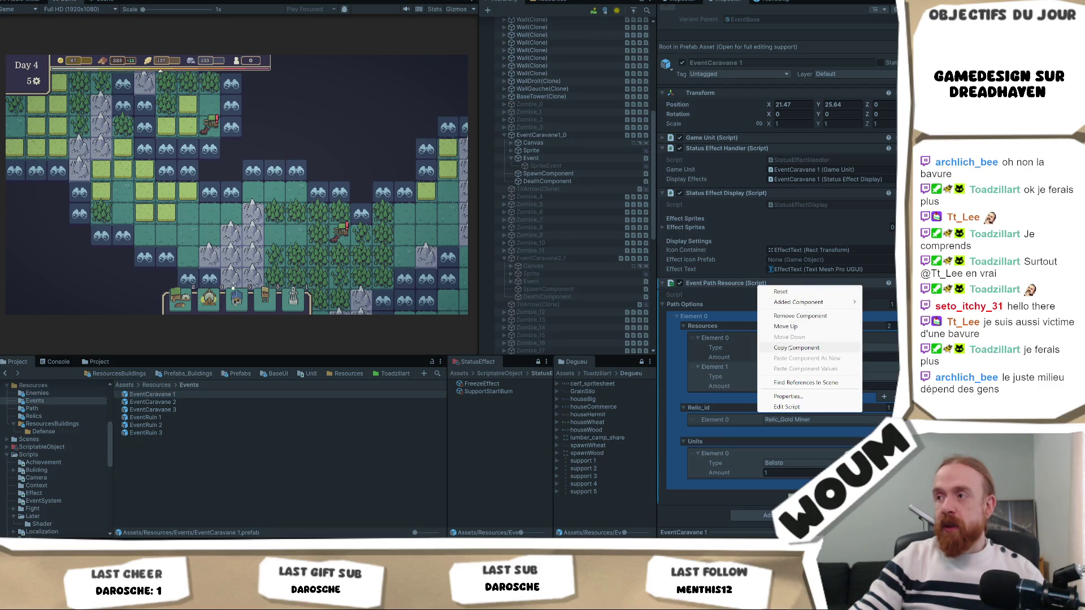
pyautogui.click(792, 348)
# - On EventCaravane2_2, replace Event Unit Resource with the pasted Event Path Resource
pyautogui.scroll(-10, 594, 294)
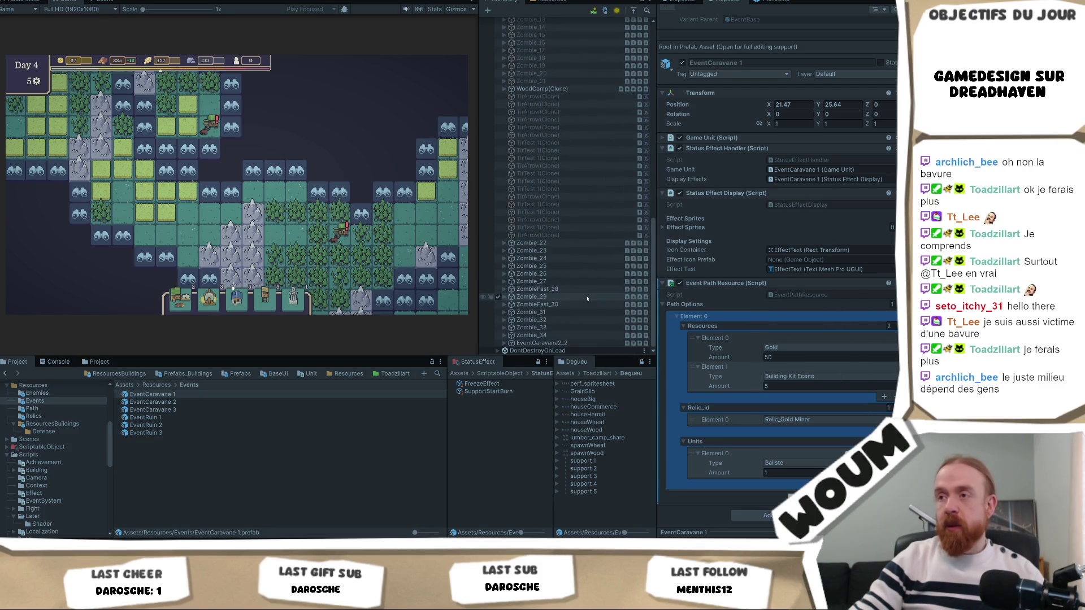
pyautogui.click(532, 342)
pyautogui.scroll(-2, 543, 316)
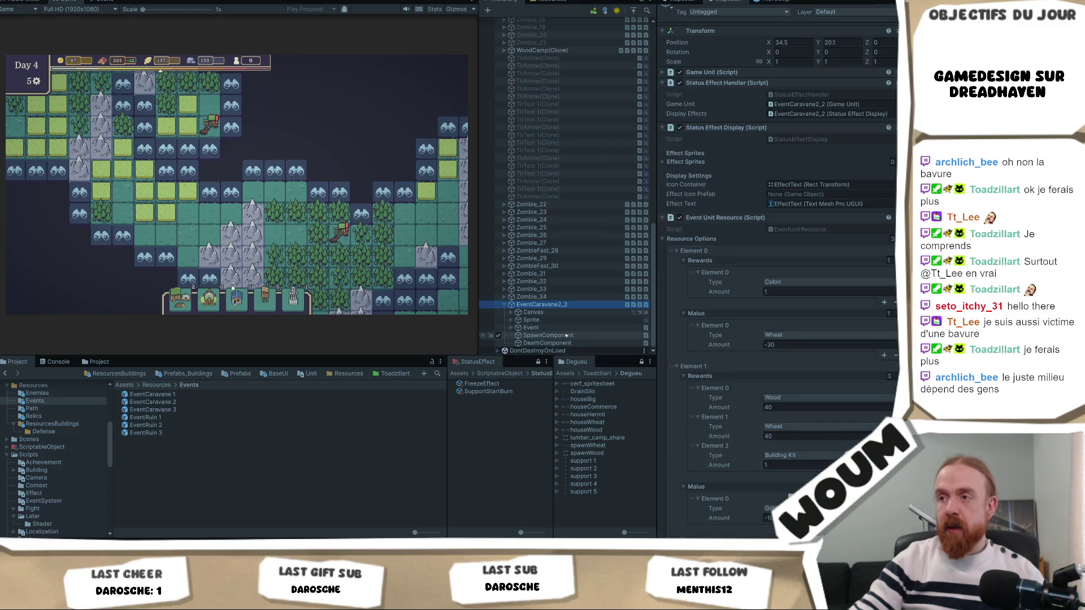
pyautogui.rightClick(816, 224)
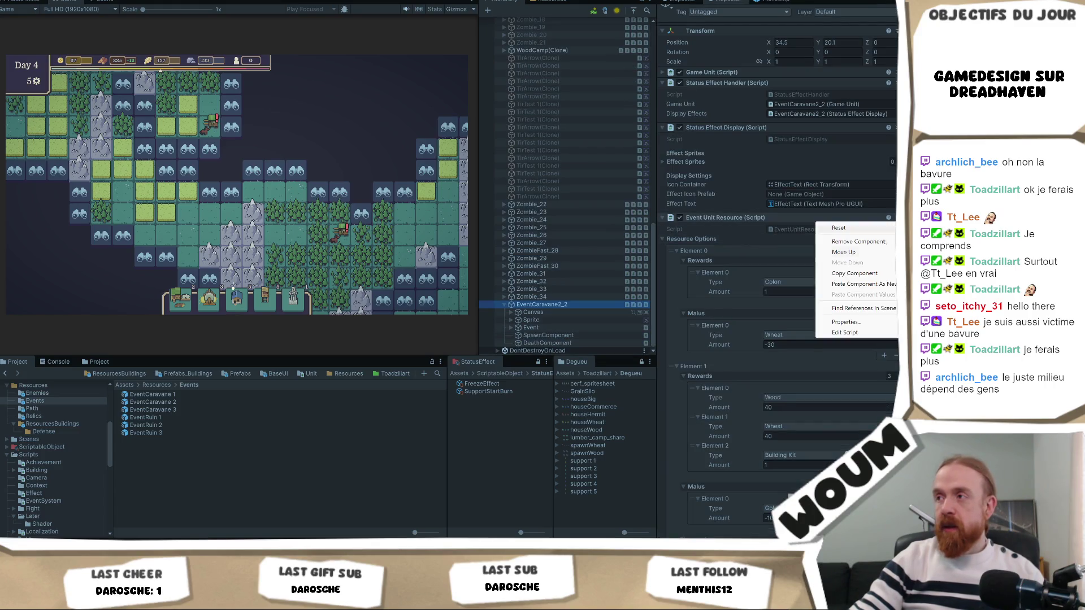
pyautogui.click(862, 245)
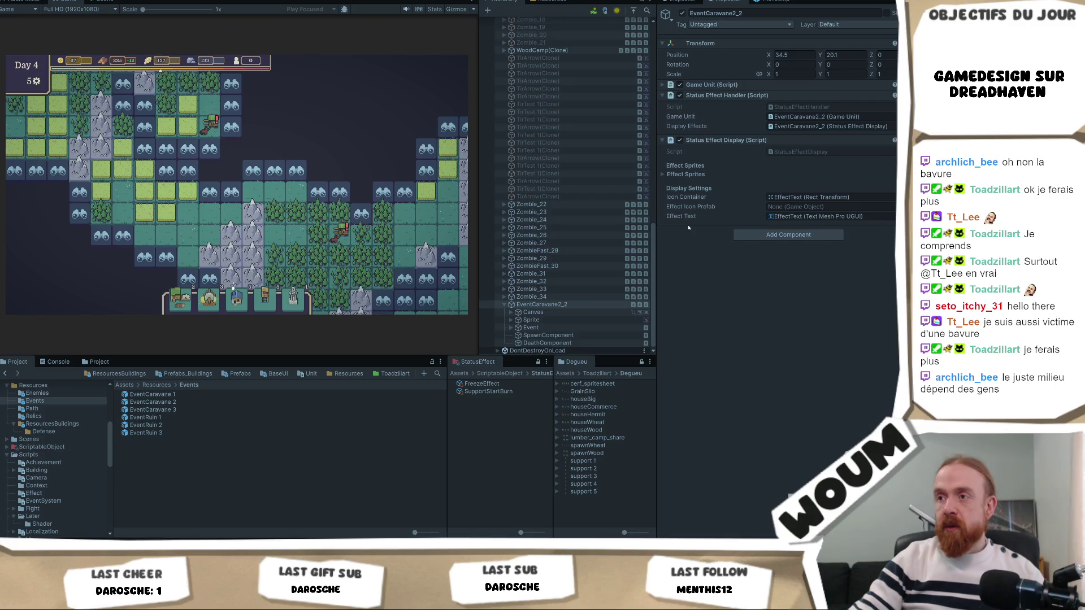
pyautogui.rightClick(730, 141)
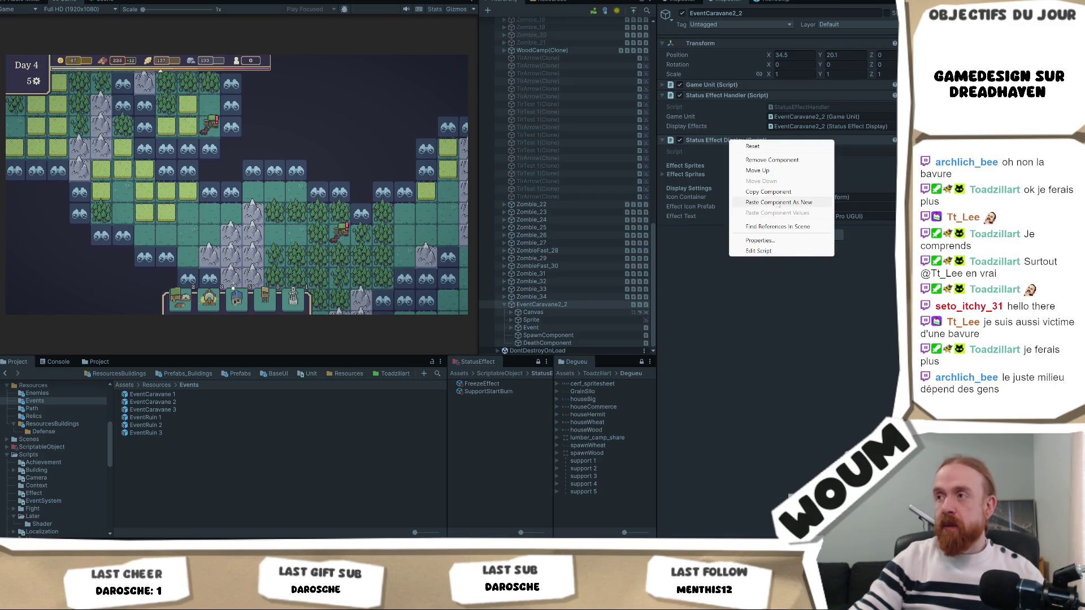
pyautogui.click(751, 202)
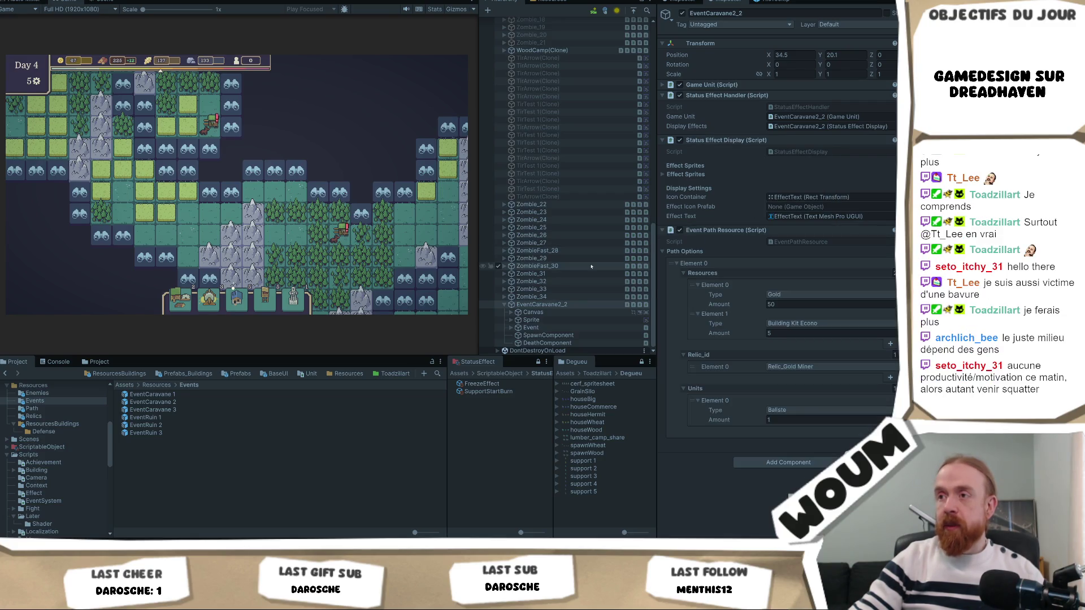
# - Assign EventCaravane2_2 as the Event Choice of its child Event object
pyautogui.click(557, 329)
pyautogui.click(559, 304)
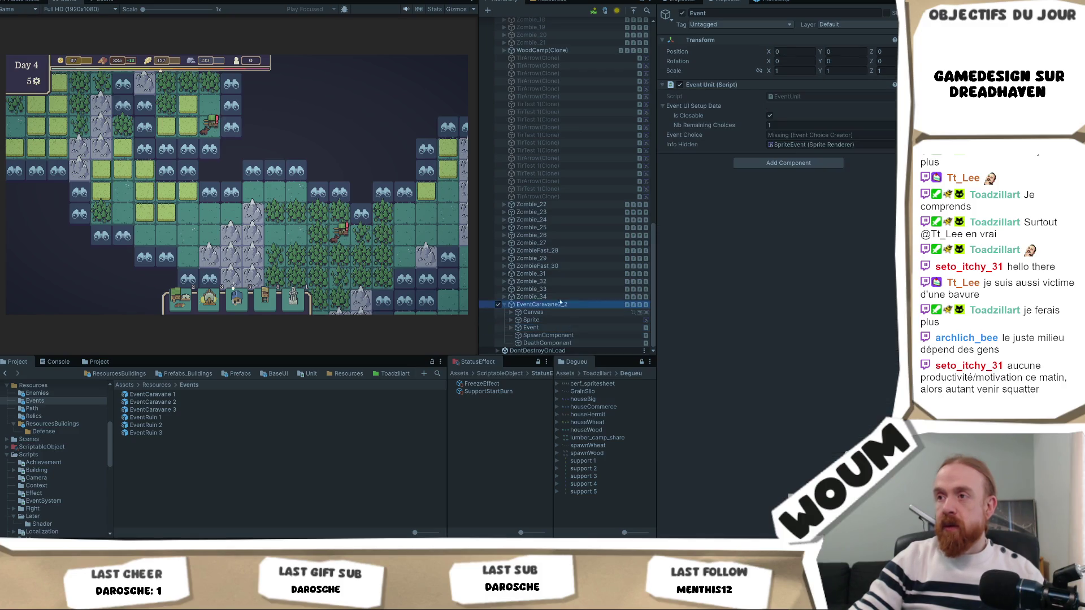
pyautogui.moveTo(559, 304); pyautogui.dragTo(825, 135)
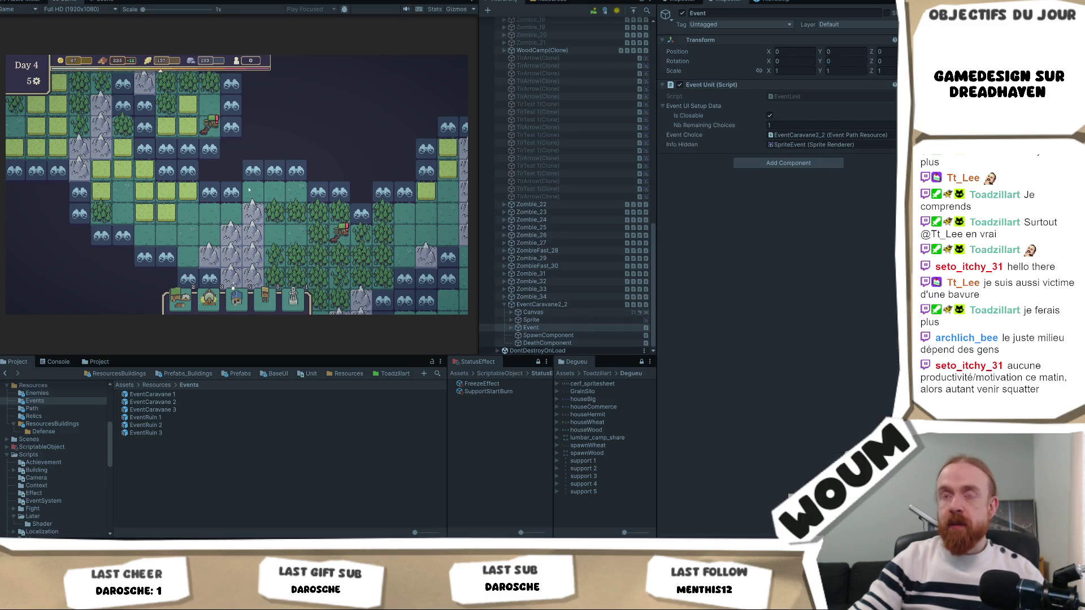
pyautogui.scroll(-2, 248, 190)
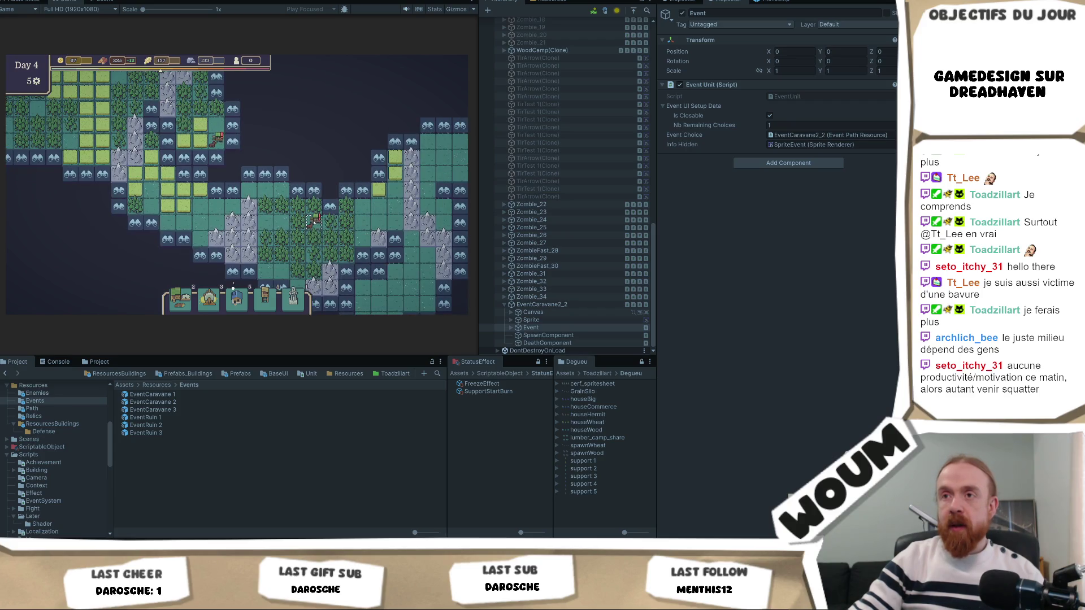
# - Open and dismiss the Pilgrim Caravan event to test it
pyautogui.click(312, 221)
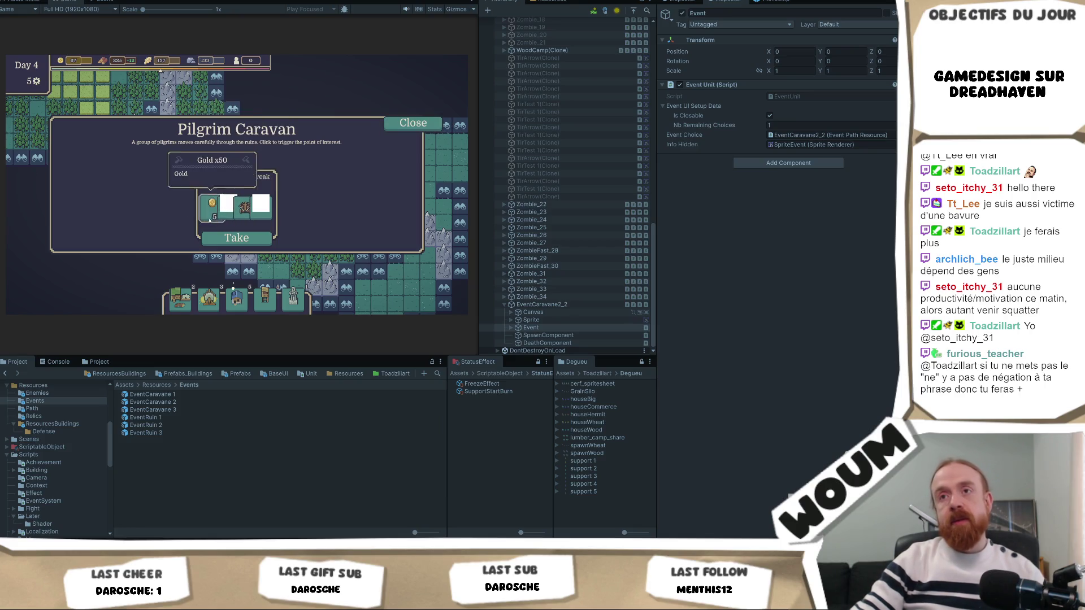
pyautogui.moveTo(247, 209)
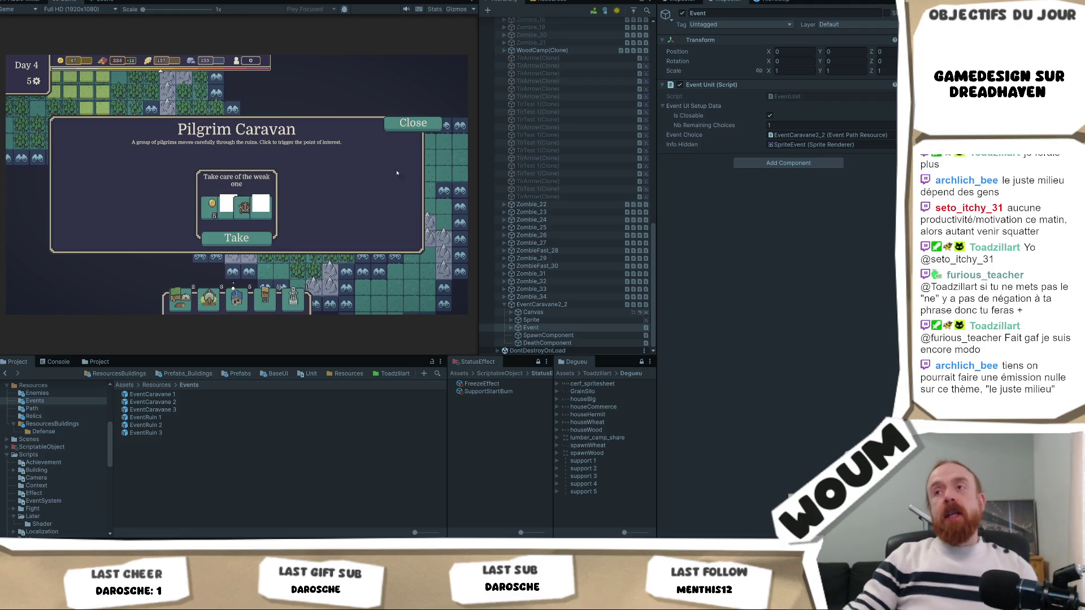
pyautogui.click(413, 123)
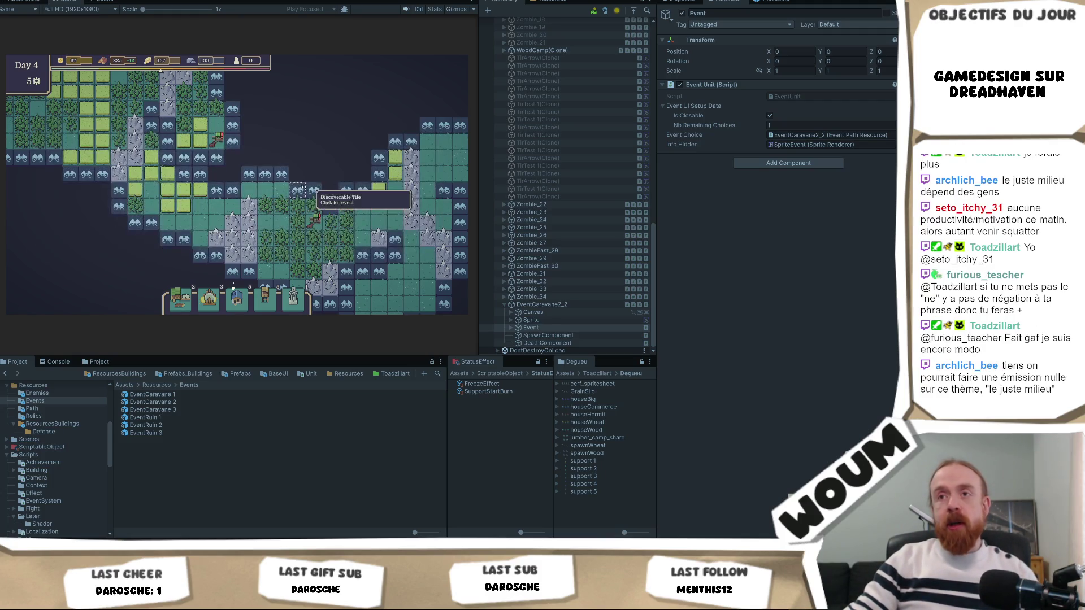
# - Reveal three fog-covered tiles on the map
pyautogui.click(235, 143)
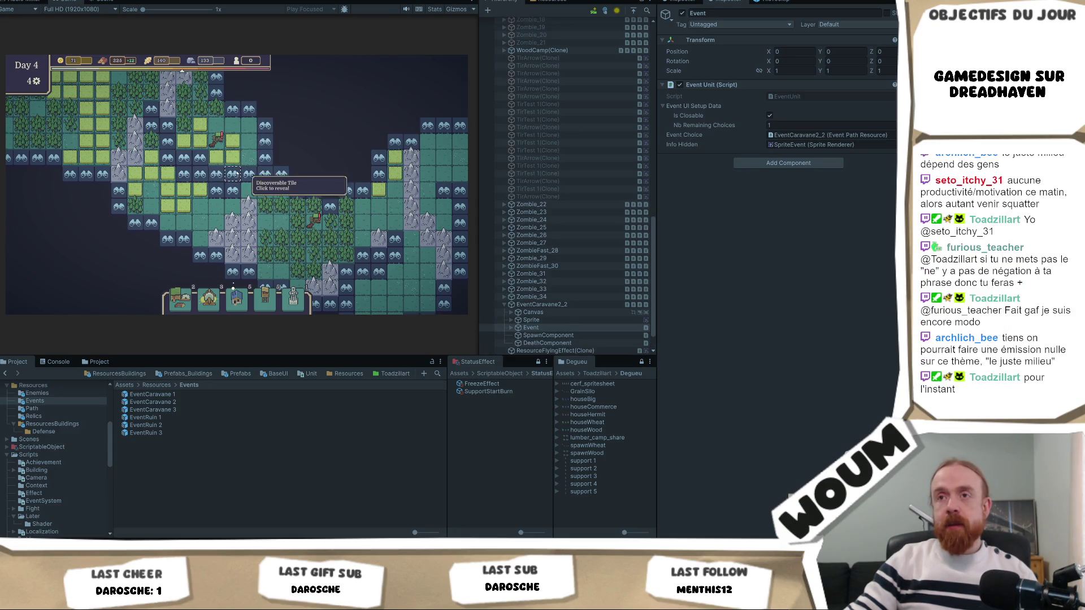
pyautogui.click(236, 176)
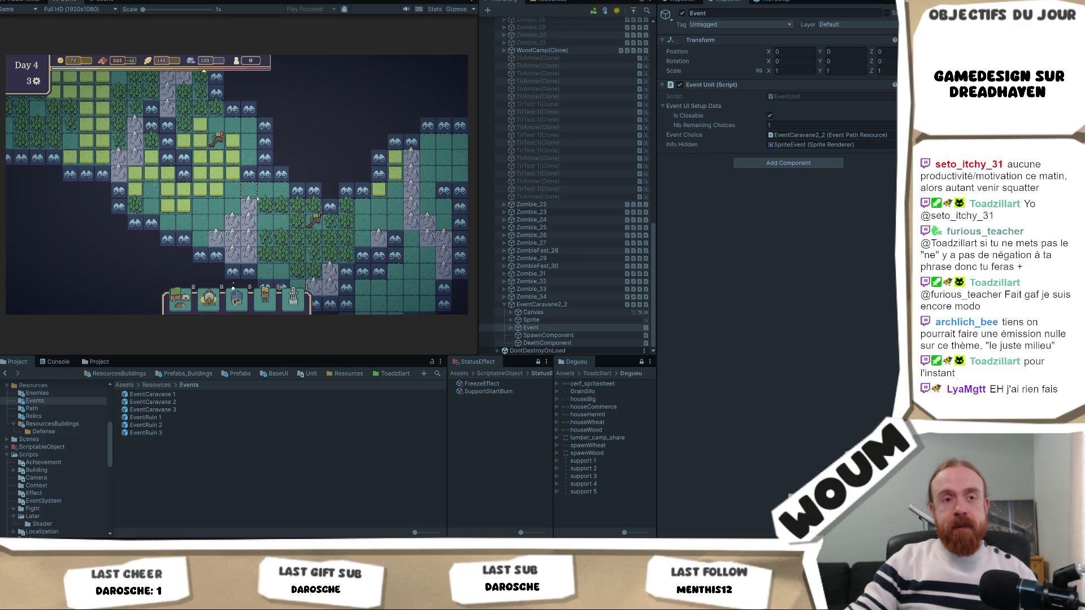
pyautogui.click(258, 198)
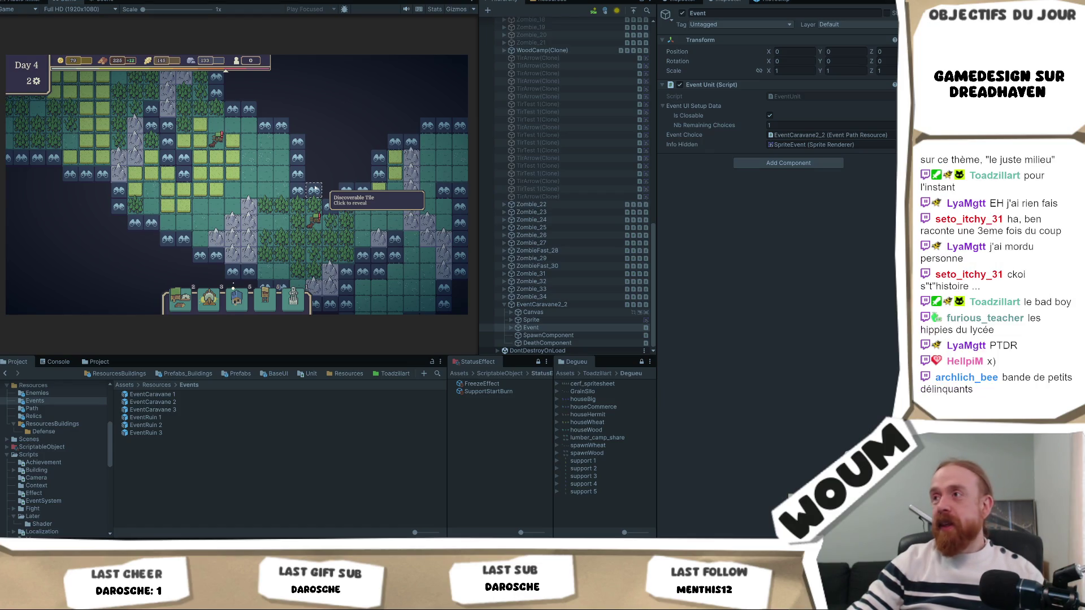
# - End Day 4 and take the 1x Base Tower pack from the New Constructions Kit
pyautogui.click(317, 187)
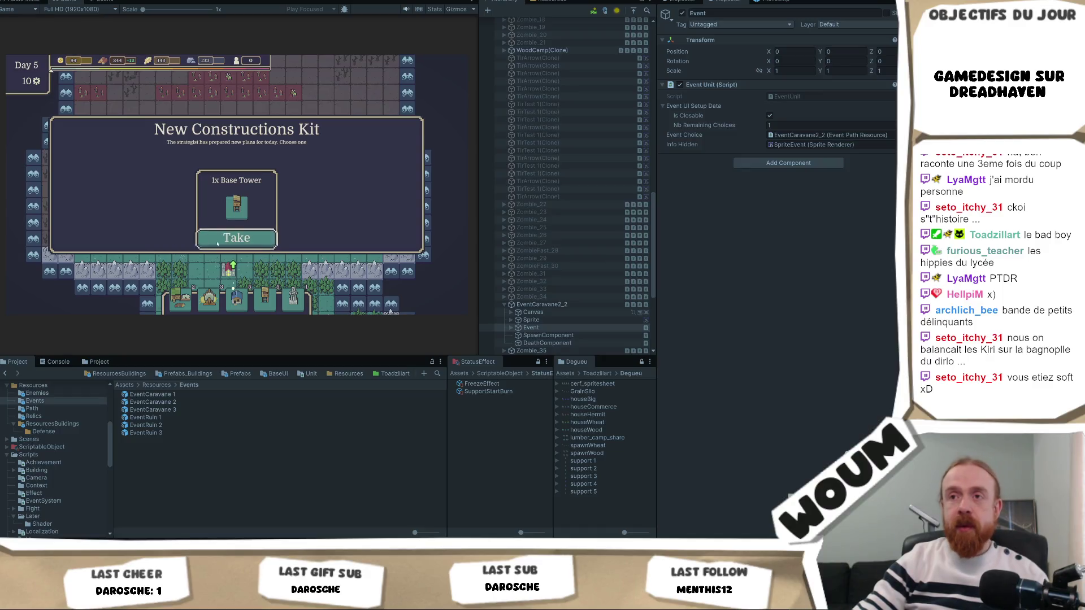
pyautogui.click(259, 242)
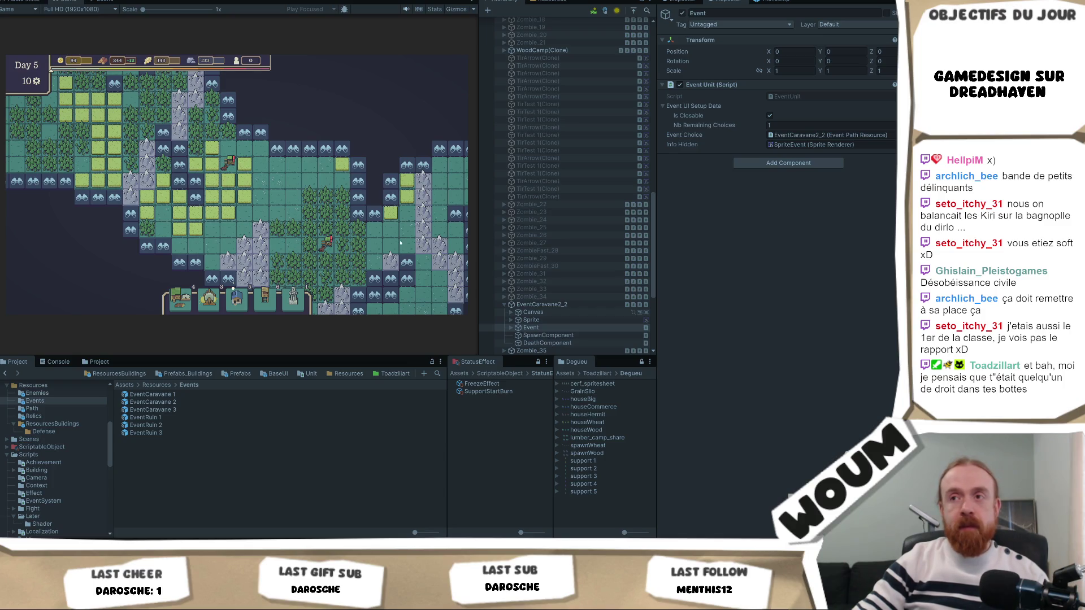
# - Pan the map and reveal three discoverable tiles
pyautogui.moveTo(400, 243); pyautogui.dragTo(365, 237)
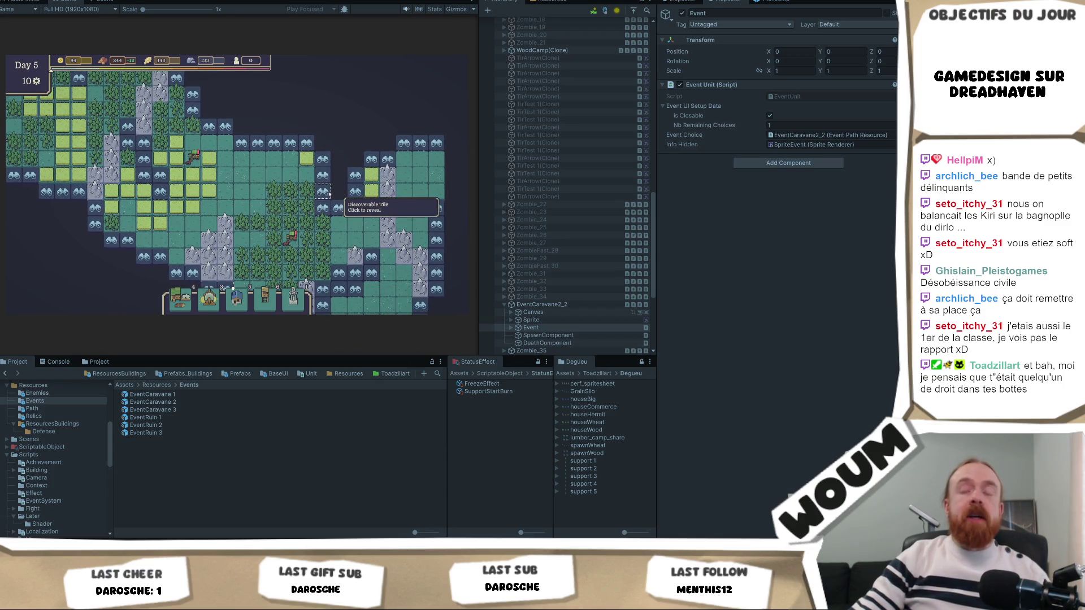
pyautogui.click(325, 194)
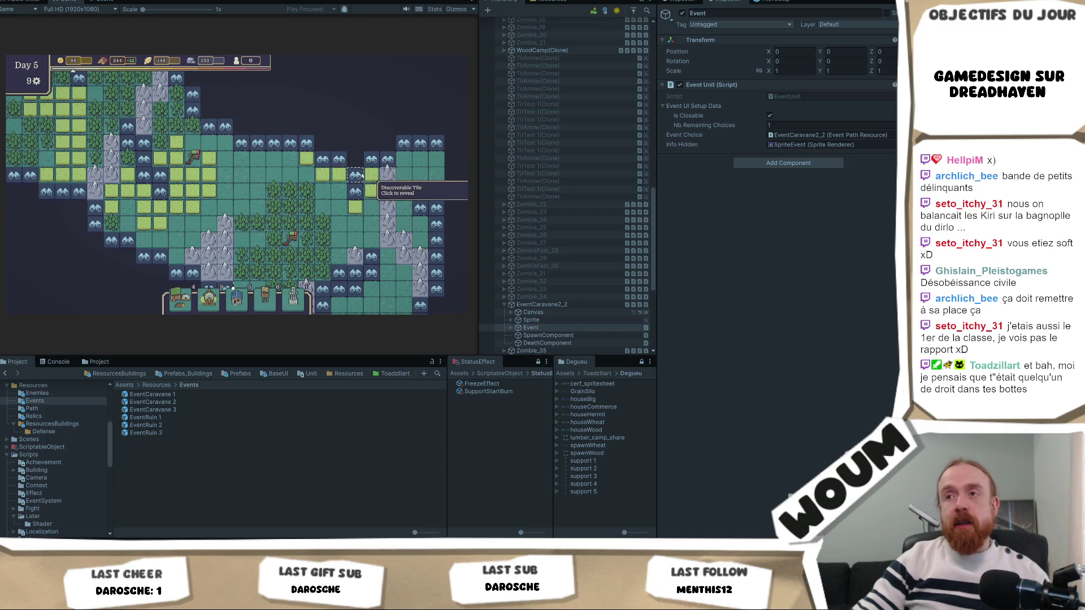
pyautogui.click(346, 168)
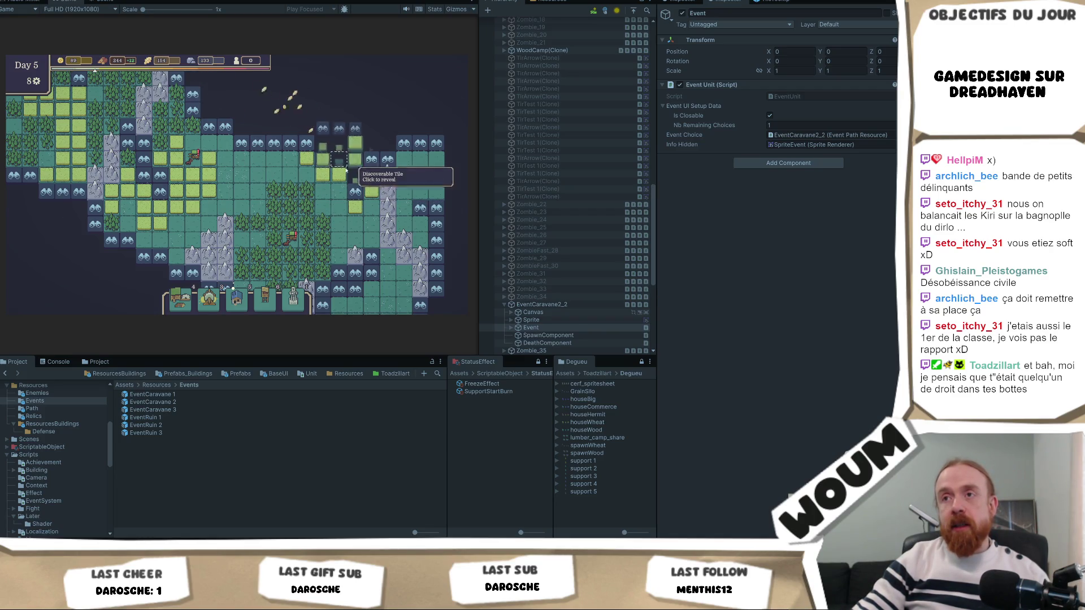
pyautogui.press('w')
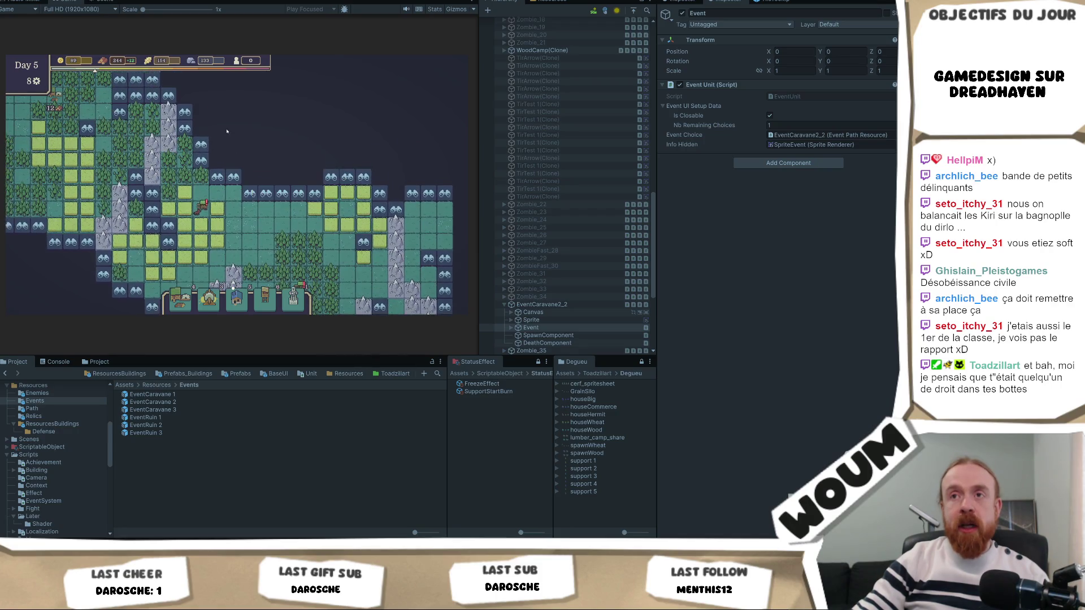
pyautogui.click(200, 145)
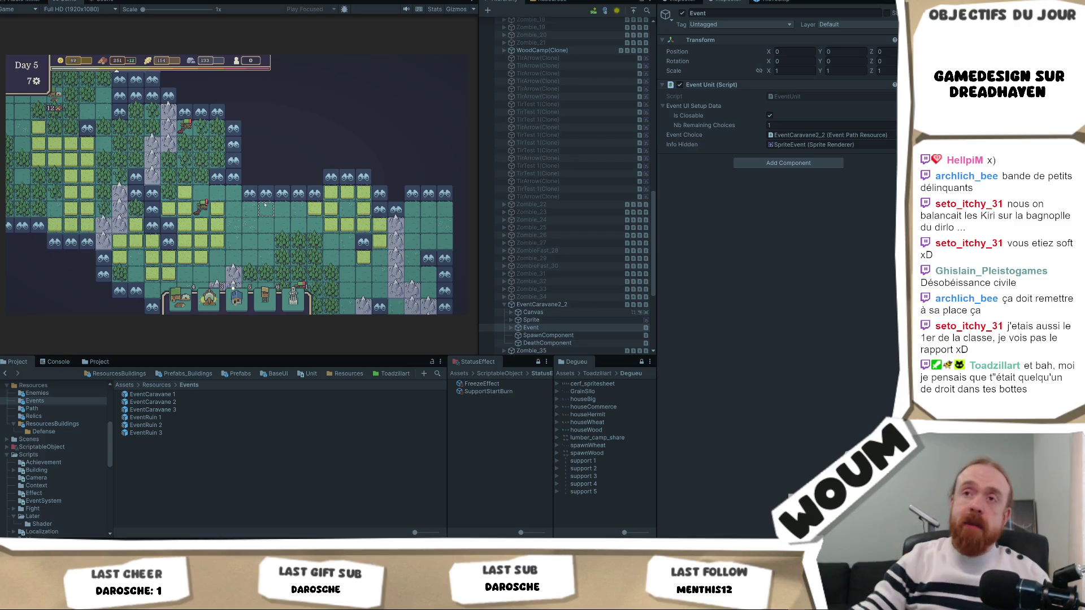
pyautogui.moveTo(189, 131)
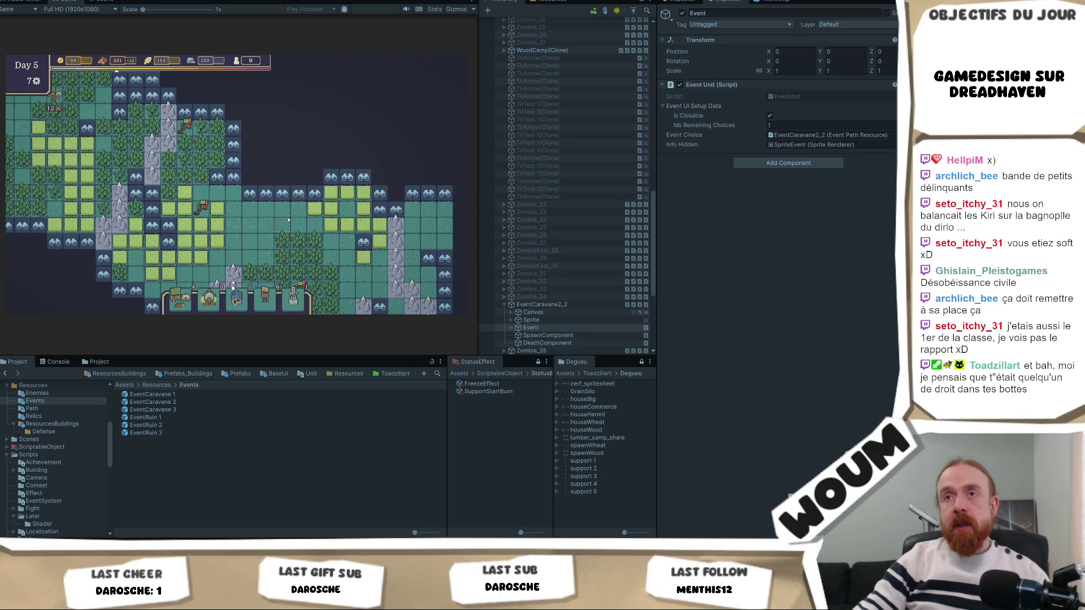
# - Pan further across the map and reveal two more tiles, leaving five actions
pyautogui.moveTo(301, 229); pyautogui.dragTo(226, 211)
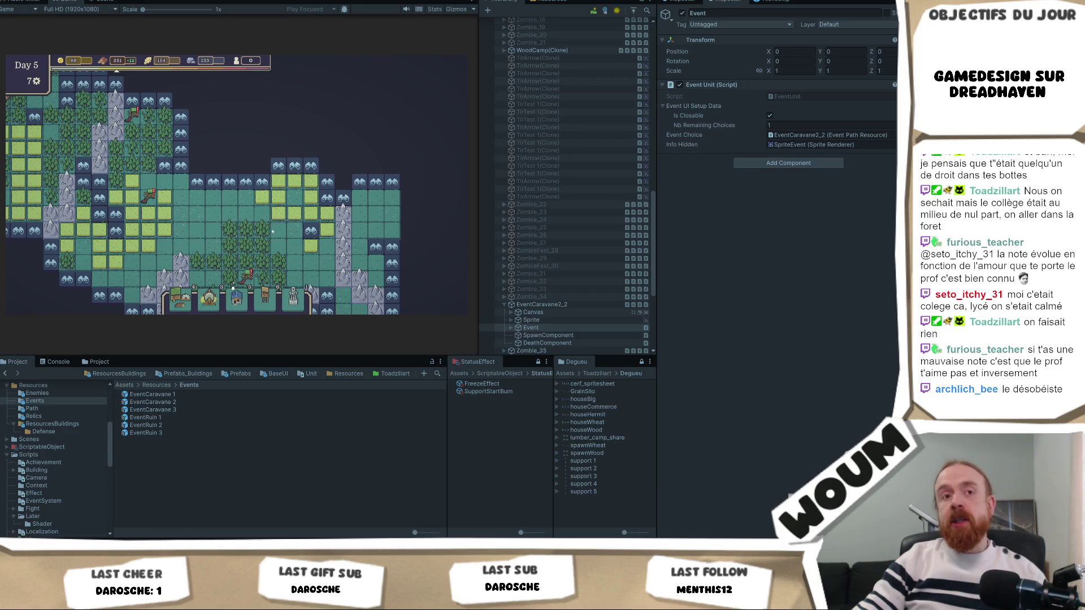
pyautogui.moveTo(255, 209); pyautogui.dragTo(240, 181)
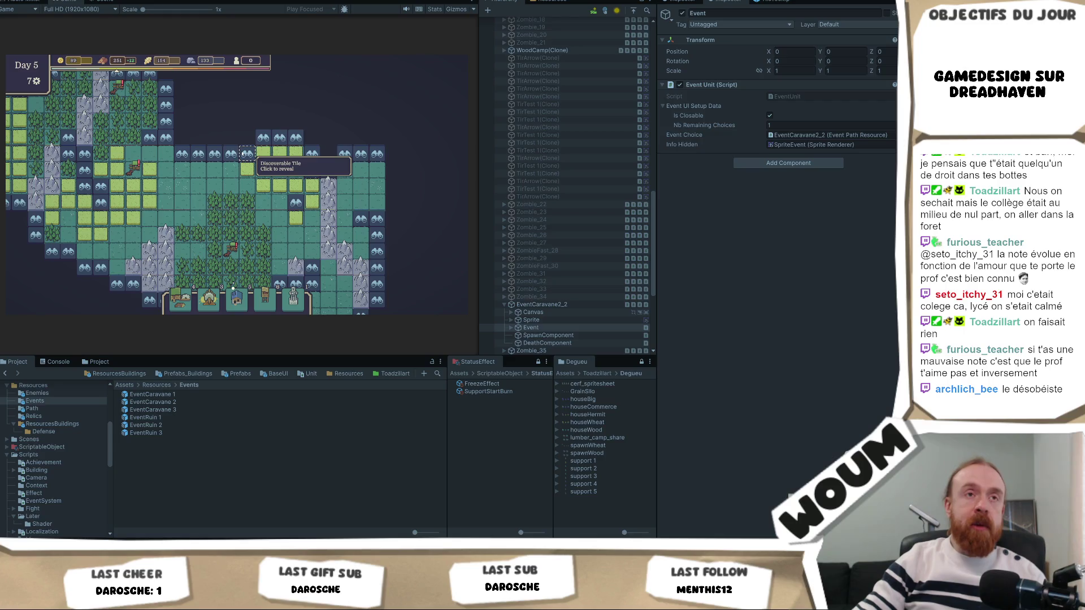
pyautogui.click(247, 154)
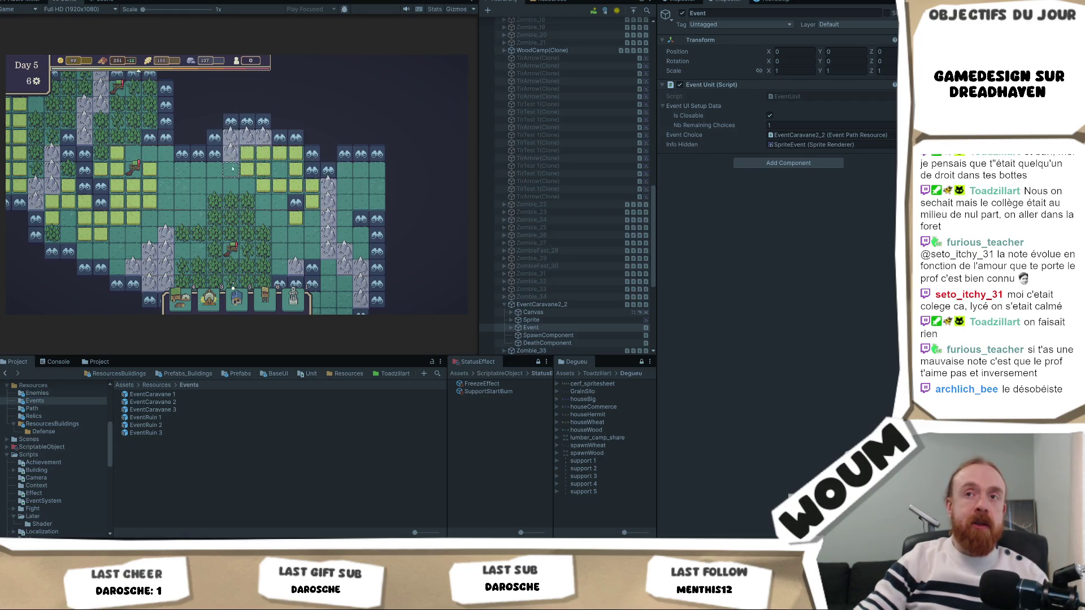
pyautogui.click(221, 132)
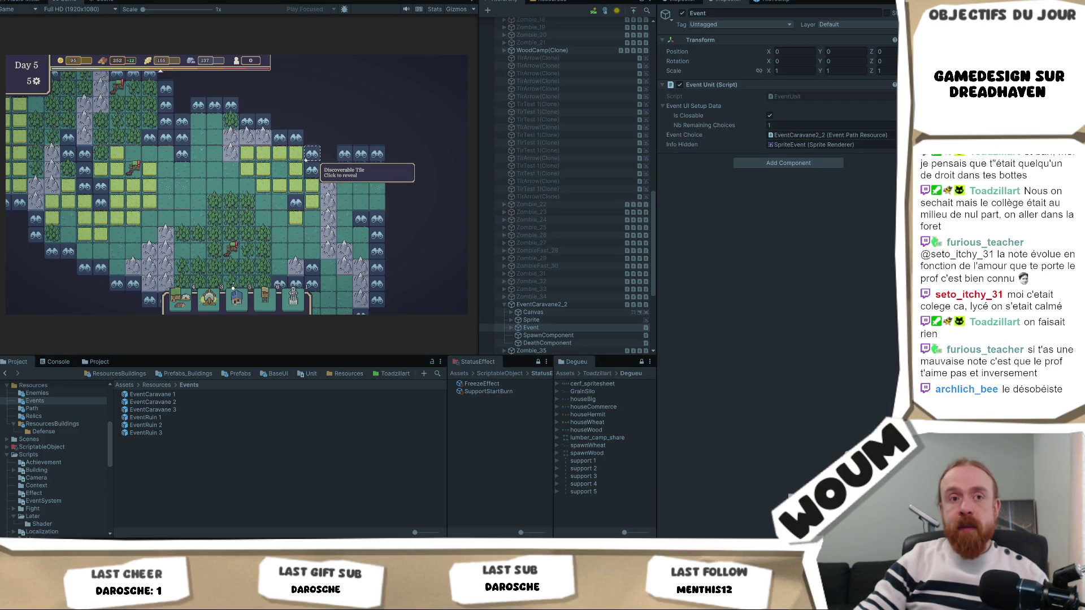
pyautogui.press('s')
pyautogui.press('d')
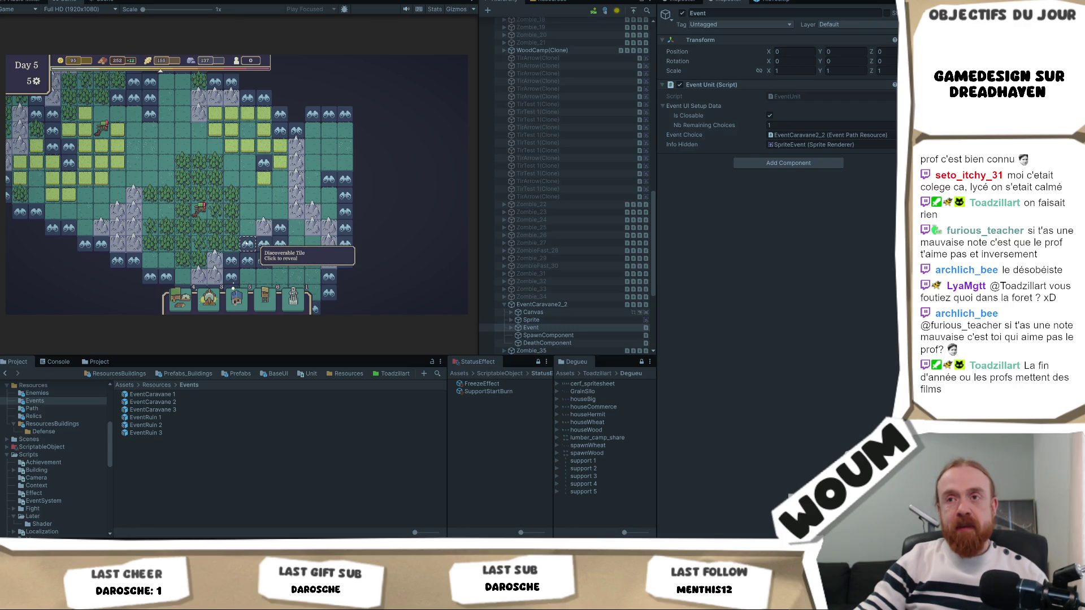
pyautogui.moveTo(283, 273); pyautogui.dragTo(268, 231)
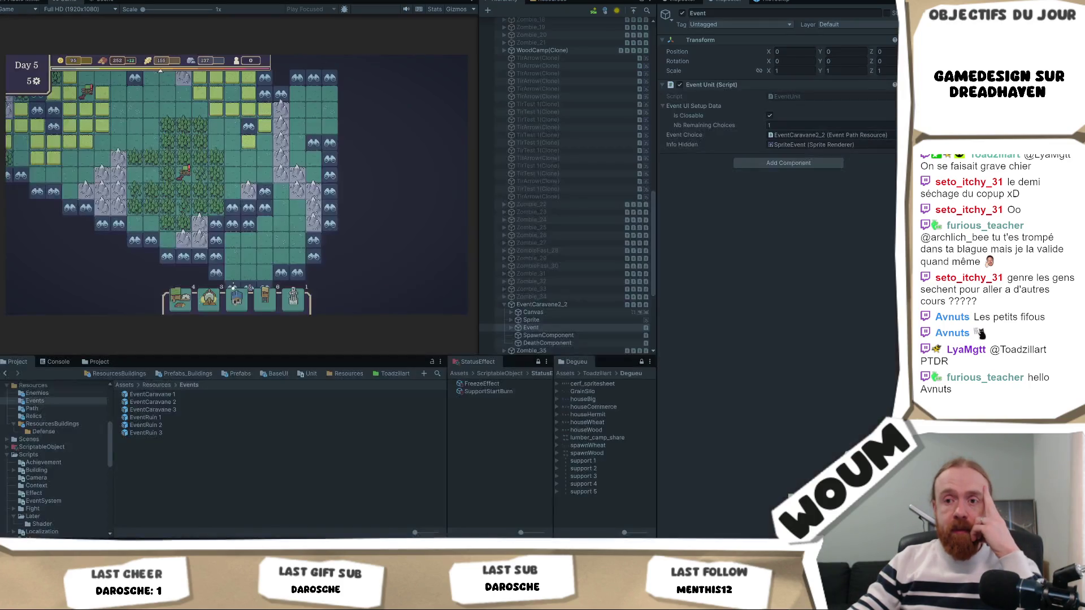
# - Switch to Visual Studio showing RewardItemUI.cs
pyautogui.moveTo(139, 547)
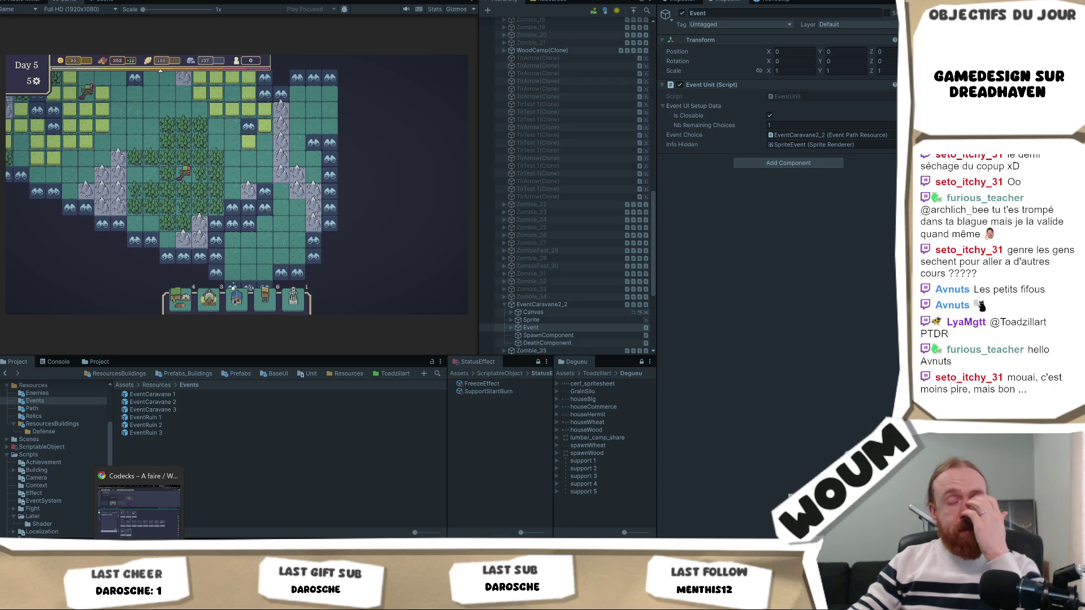
pyautogui.click(160, 547)
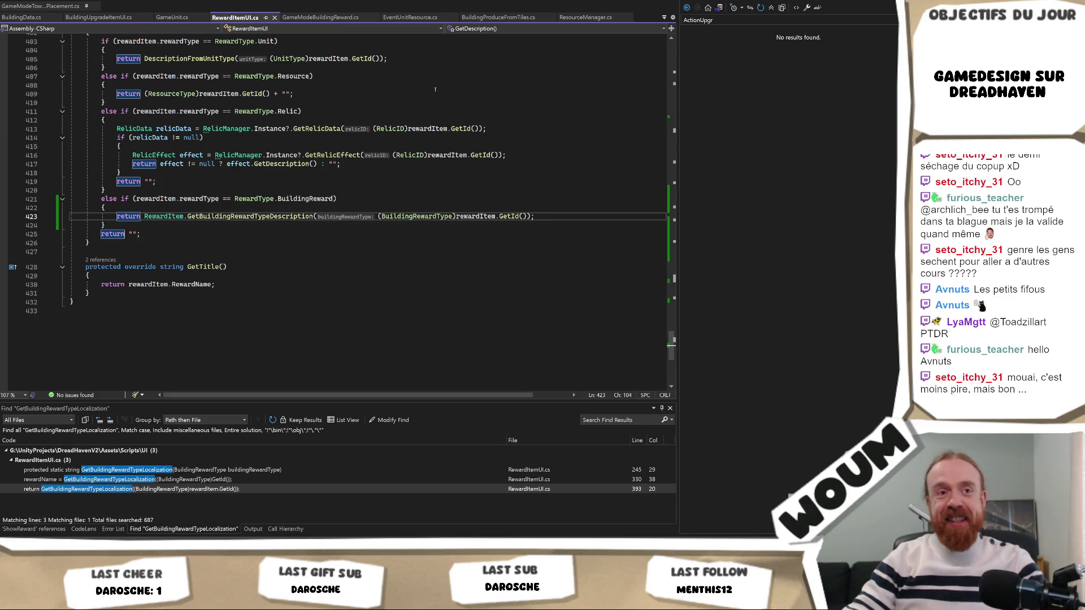
# - Scroll up to GetDescription() in RewardItemUI.cs, then return to Unity
pyautogui.scroll(2, 467, 163)
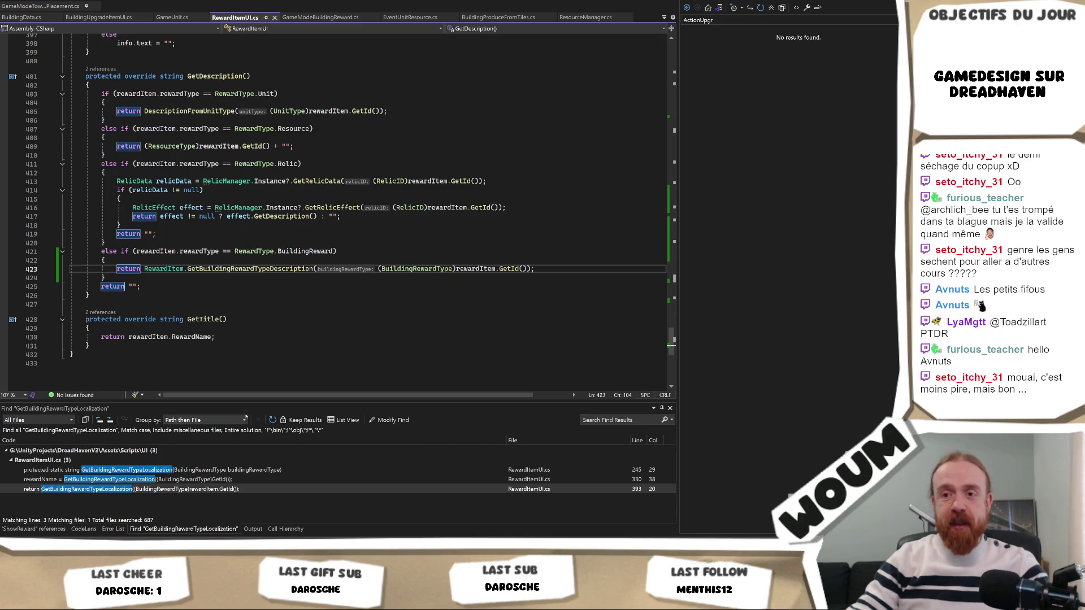
pyautogui.hotkey('alt', 'Tab')
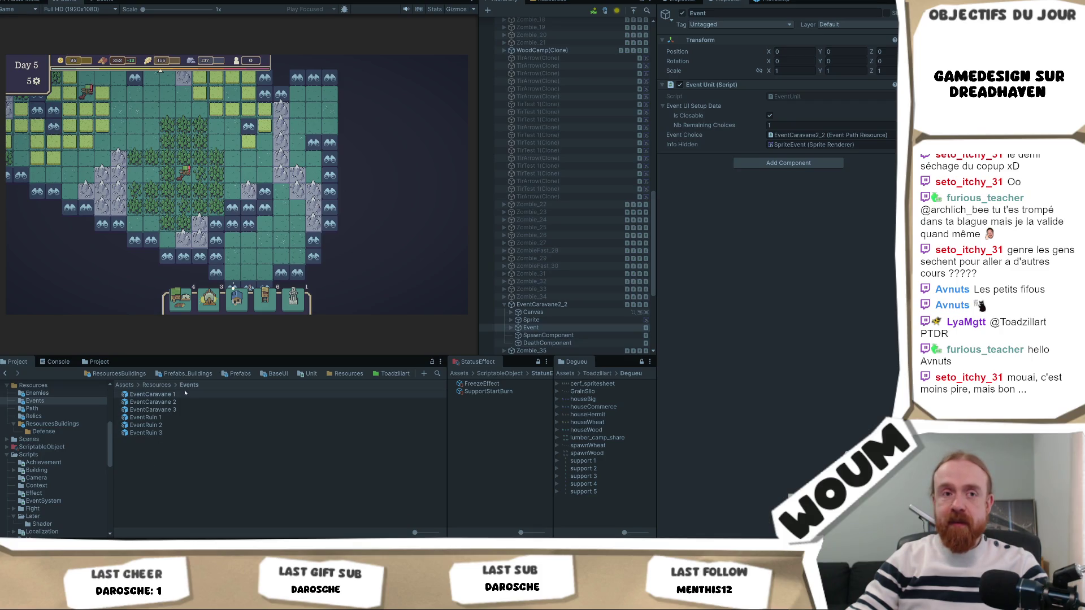
# - Select the EventCaravane 1 prefab and open its EventPathResource script in Visual Studio
pyautogui.click(150, 395)
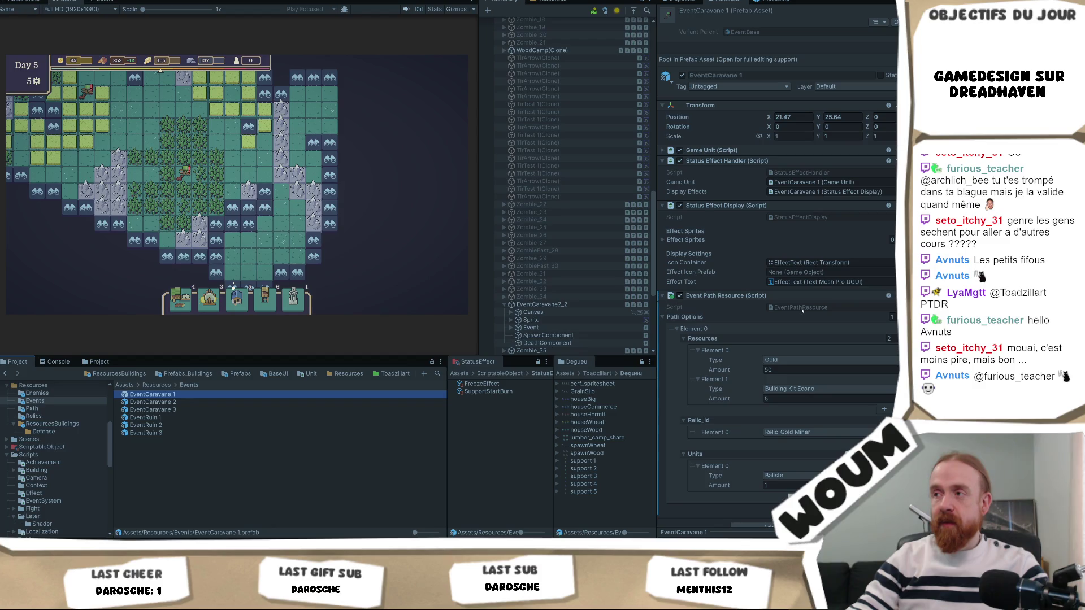
pyautogui.doubleClick(801, 308)
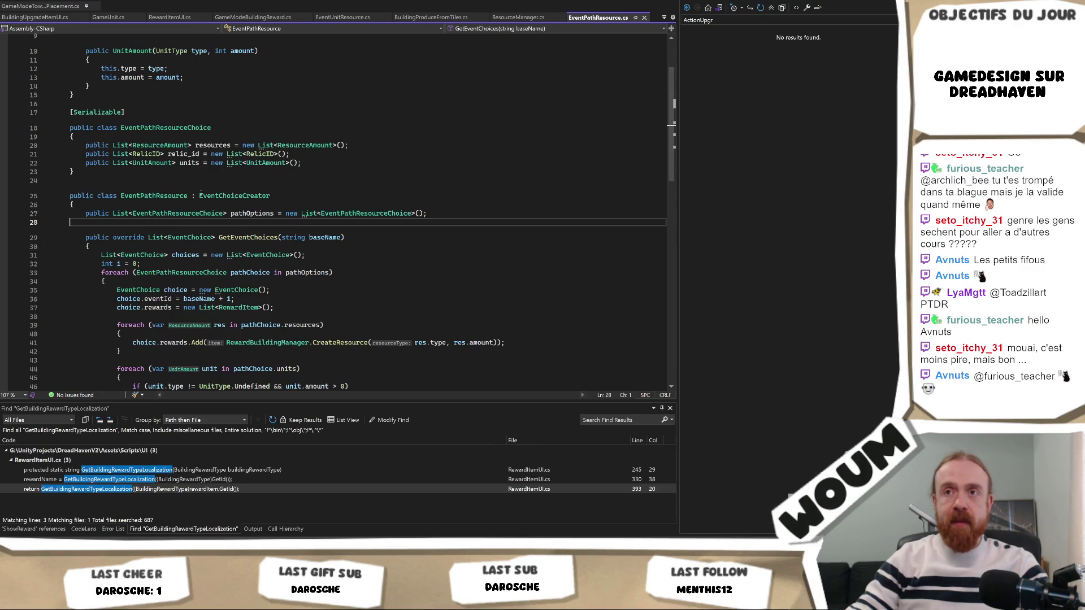
pyautogui.rightClick(160, 196)
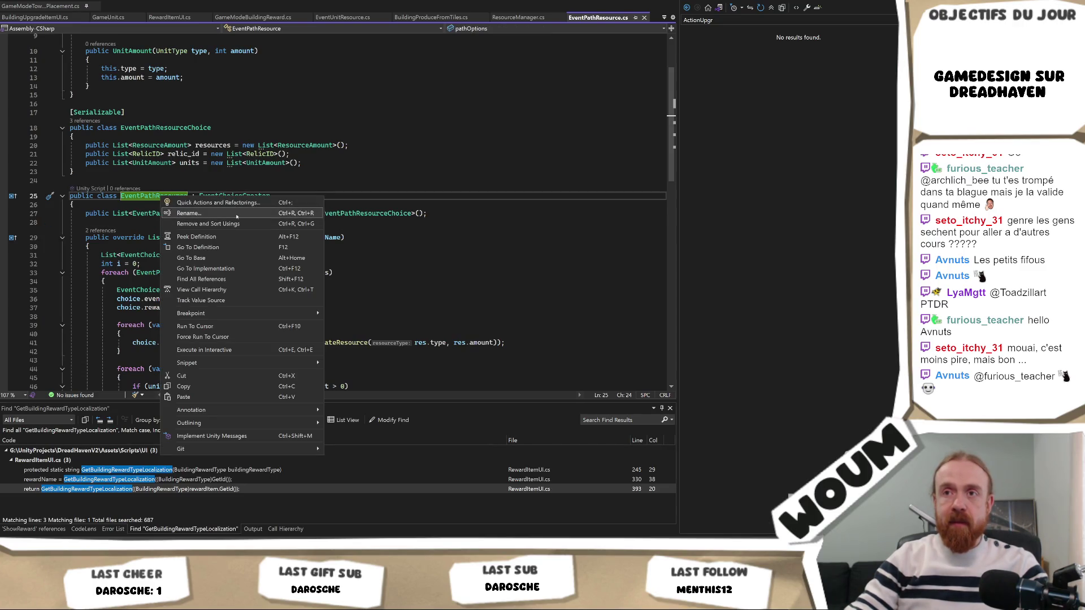
# - Rename the EventPathResource class to EventMultiResource
pyautogui.click(236, 213)
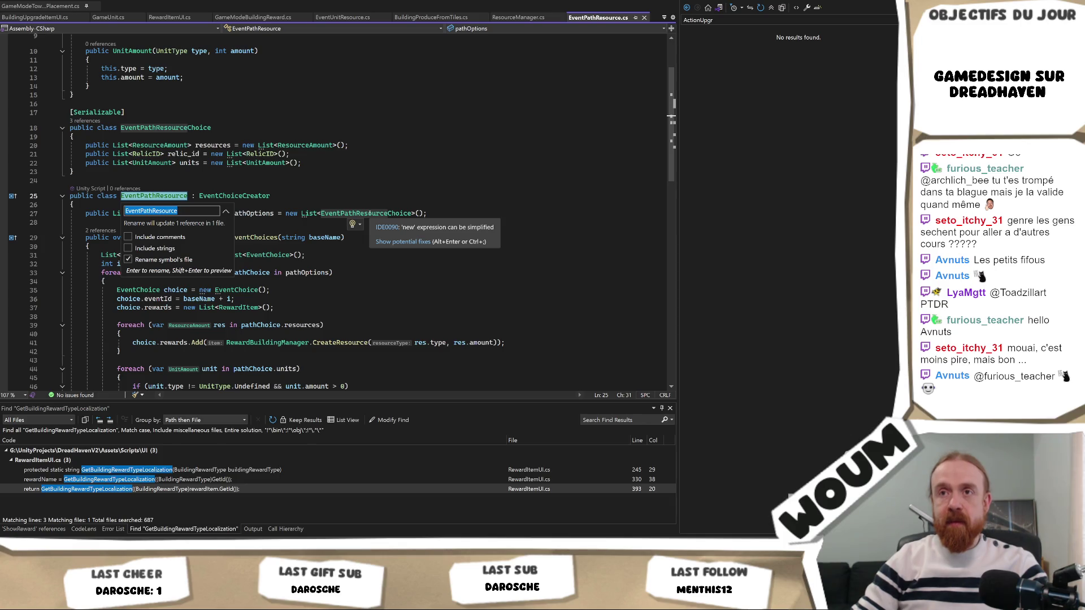
pyautogui.press('Left')
pyautogui.press('Left')
pyautogui.press('Left')
pyautogui.press('BackSpace')
pyautogui.press('BackSpace')
pyautogui.press('BackSpace')
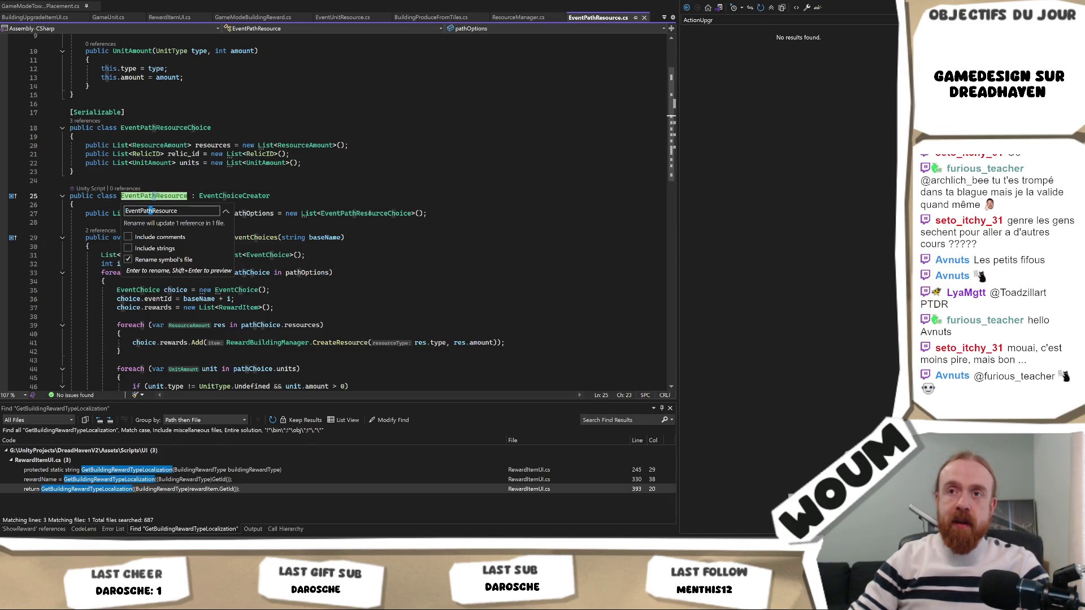
pyautogui.write('Multi')
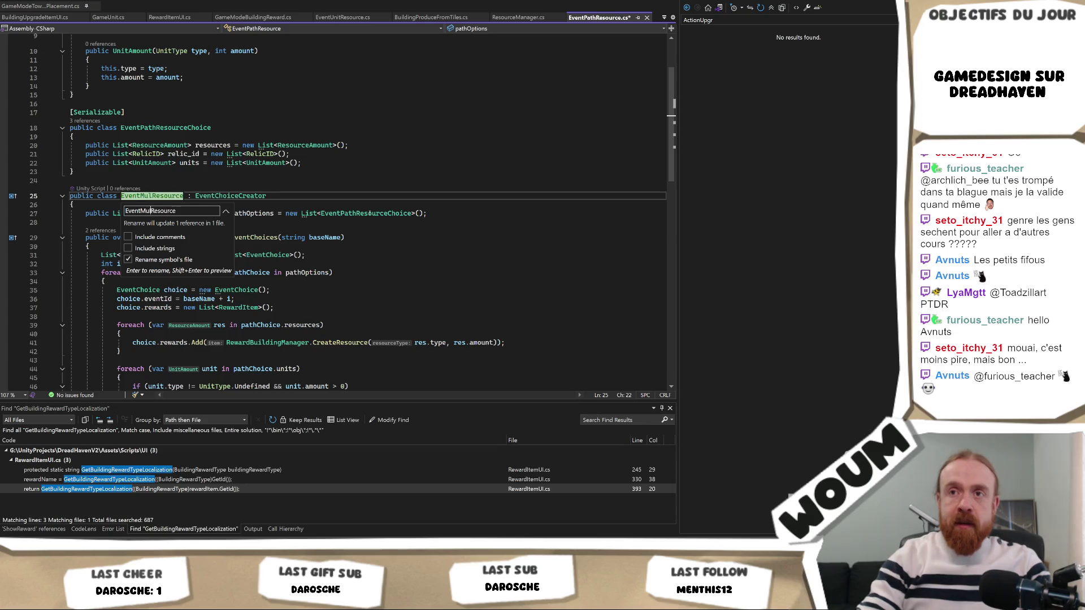
pyautogui.press('Return')
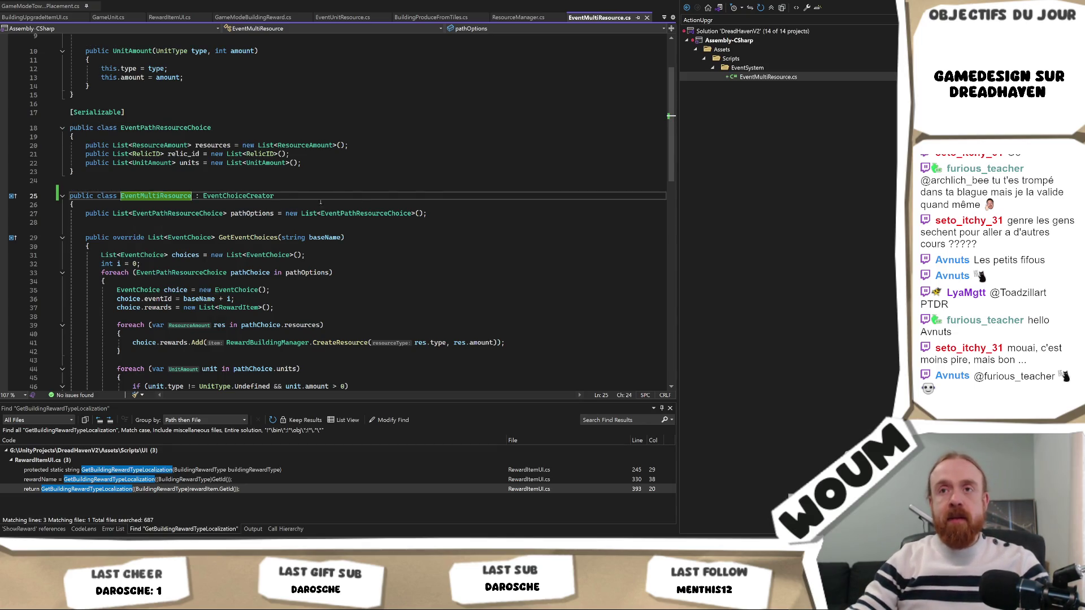
# - Rename EventPathResourceChoice to EventMultiResourceChoice everywhere and save the file
pyautogui.rightClick(152, 127)
pyautogui.click(220, 142)
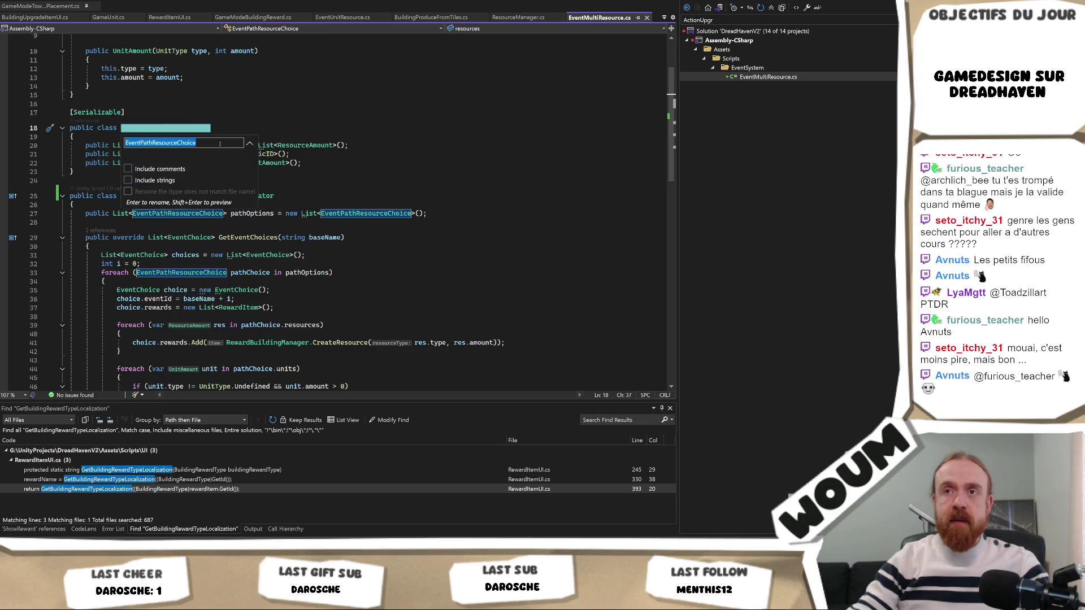
pyautogui.press('Left')
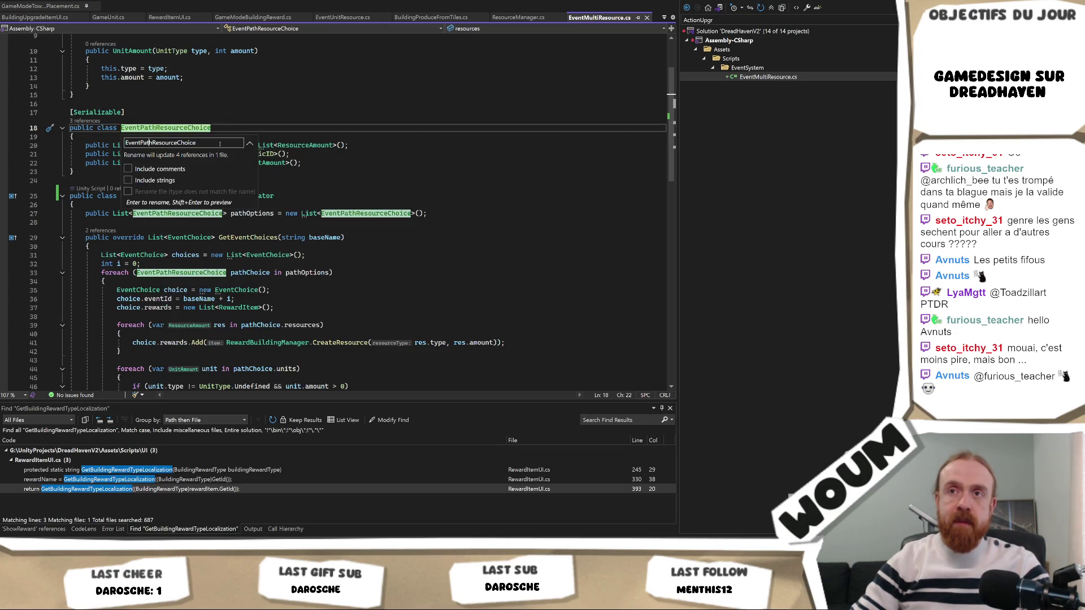
pyautogui.press('BackSpace')
pyautogui.press('BackSpace')
pyautogui.press('BackSpace')
pyautogui.press('Delete')
pyautogui.write('Mult')
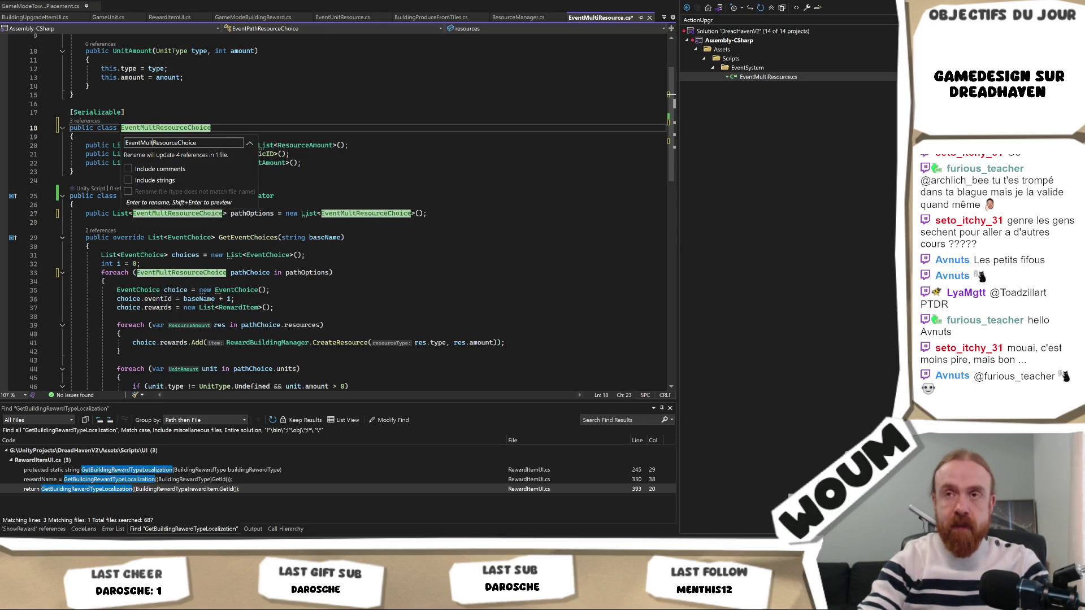
pyautogui.write('i')
pyautogui.press('Return')
pyautogui.hotkey('ctrl', 's')
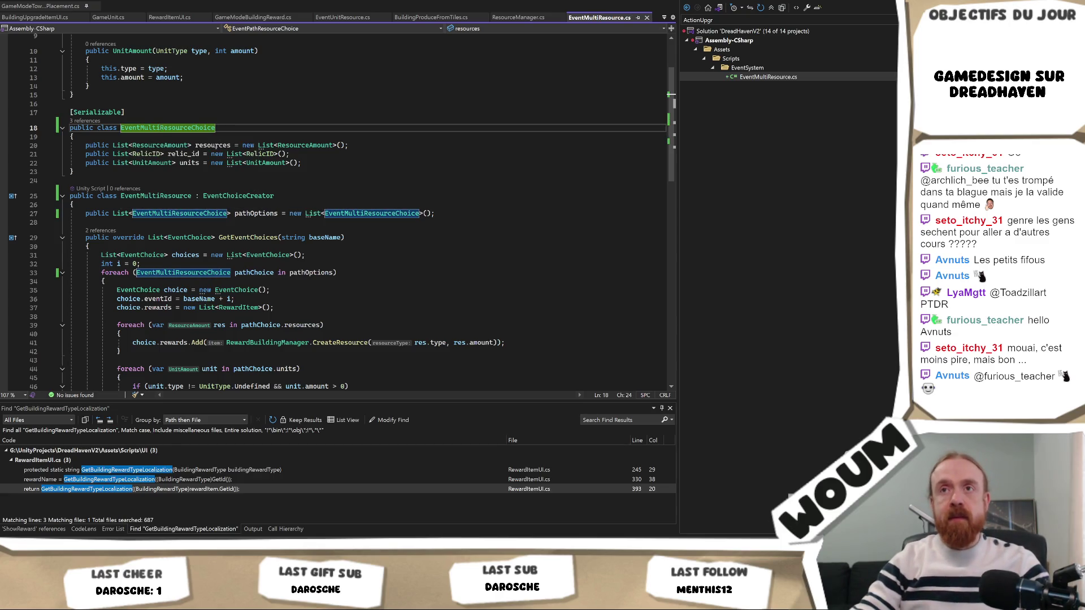
pyautogui.scroll(3, 231, 155)
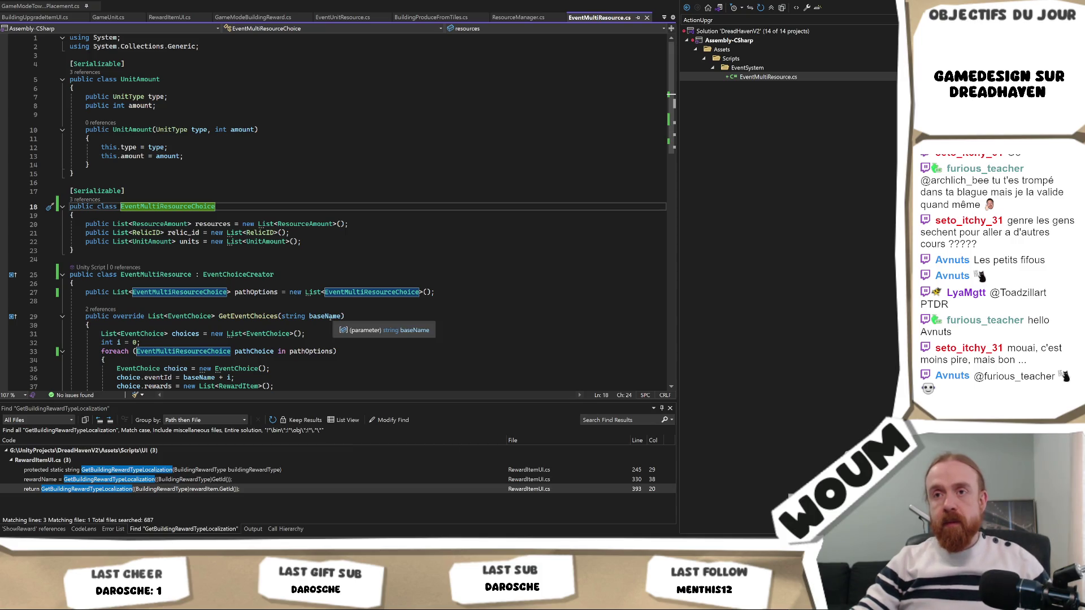
# - Scroll through EventMultiResource.cs to review it, then return to Unity
pyautogui.scroll(-2, 329, 318)
pyautogui.scroll(-1, 329, 319)
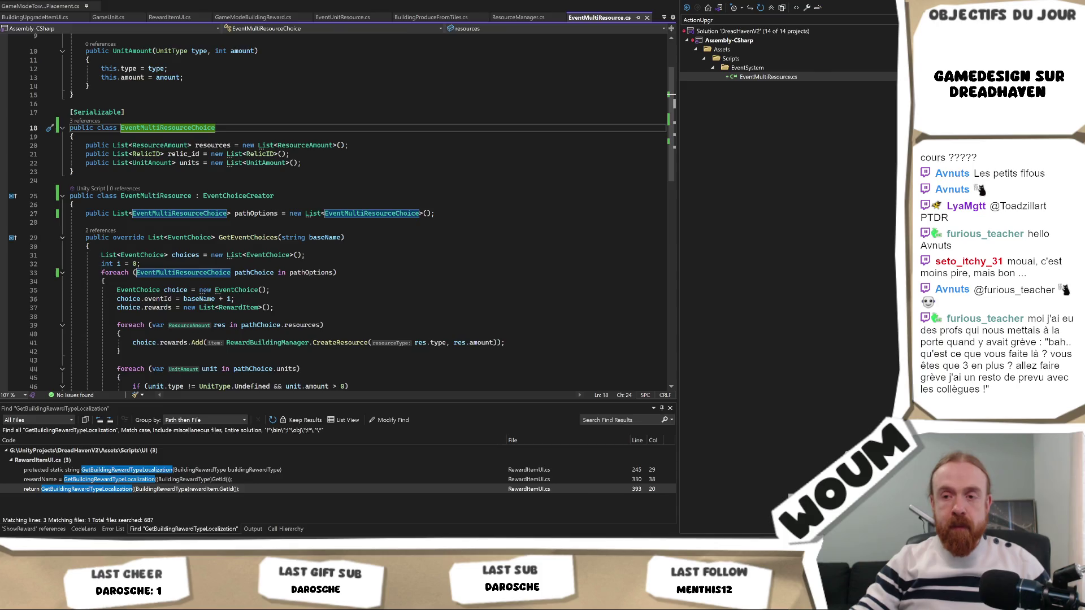
pyautogui.hotkey('alt', 'Tab')
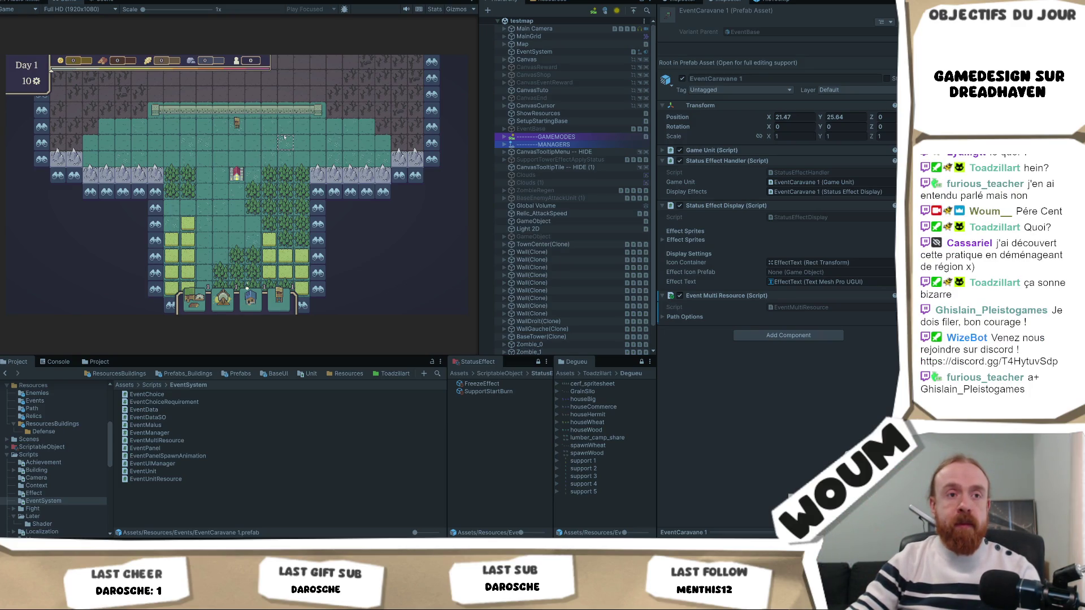
# - Reveal four discoverable tiles, then drag the Wind Mill card onto the map
pyautogui.moveTo(269, 183)
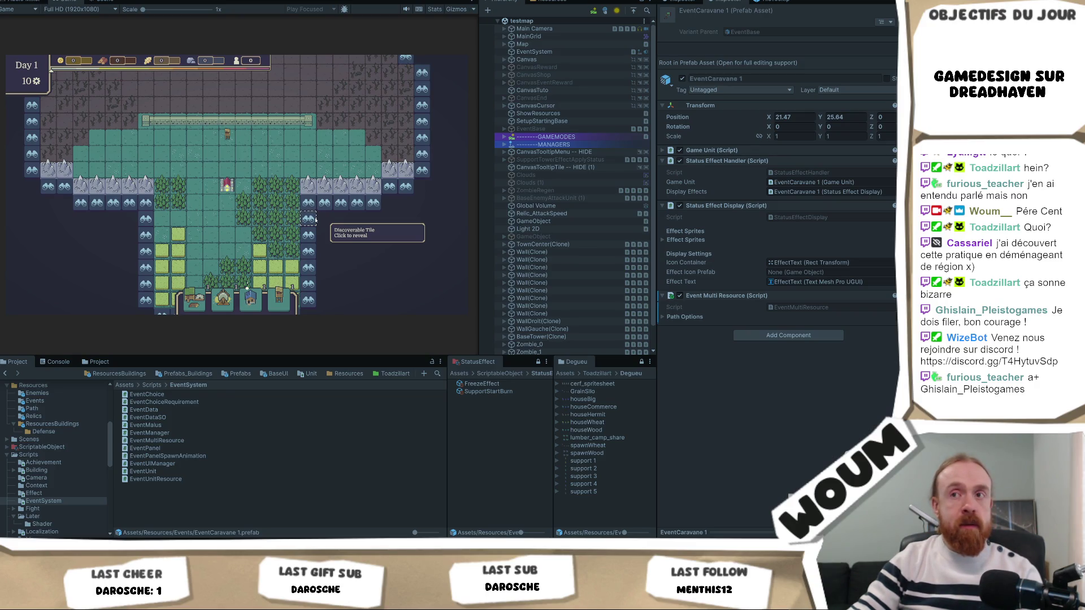
pyautogui.click(315, 219)
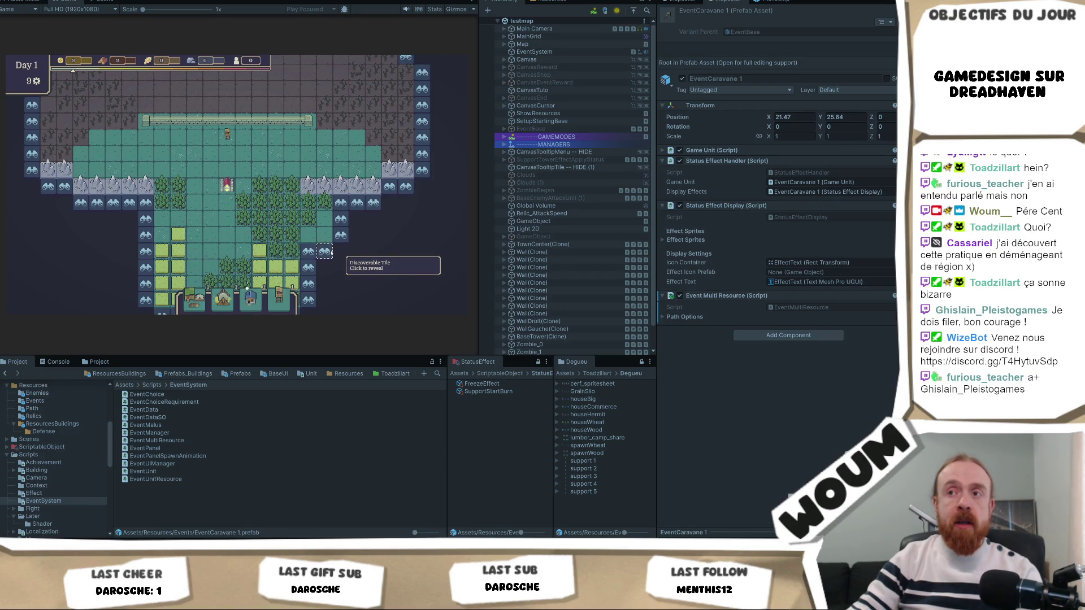
pyautogui.click(332, 252)
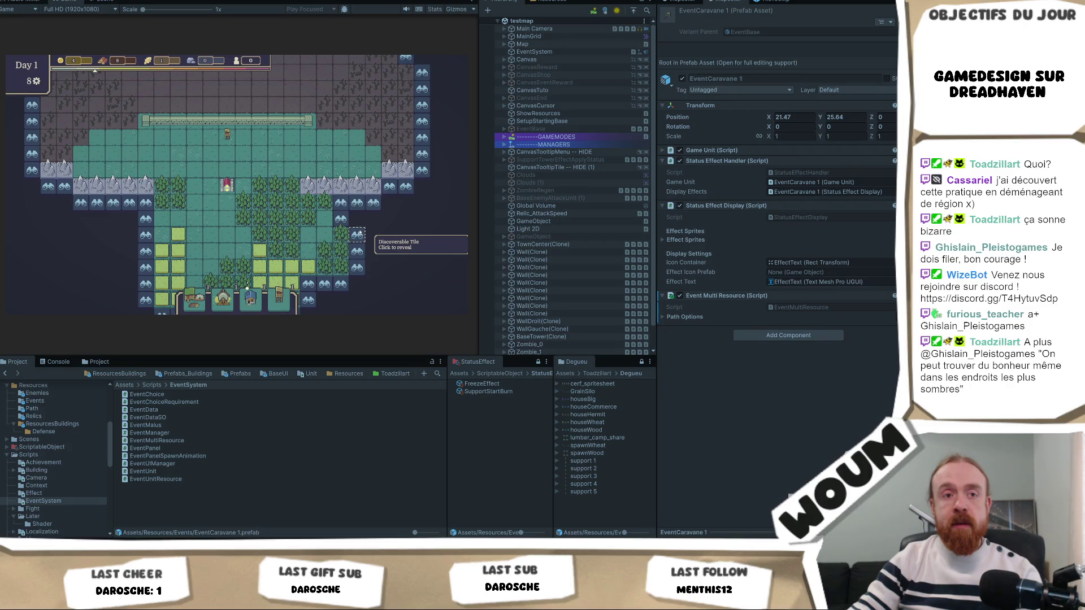
pyautogui.click(358, 234)
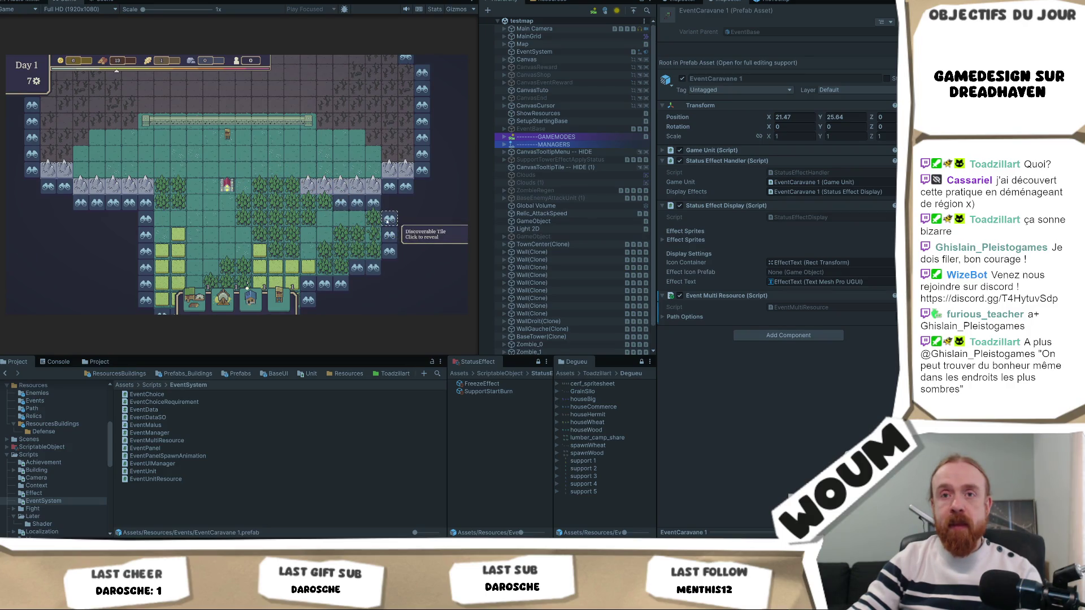
pyautogui.click(389, 220)
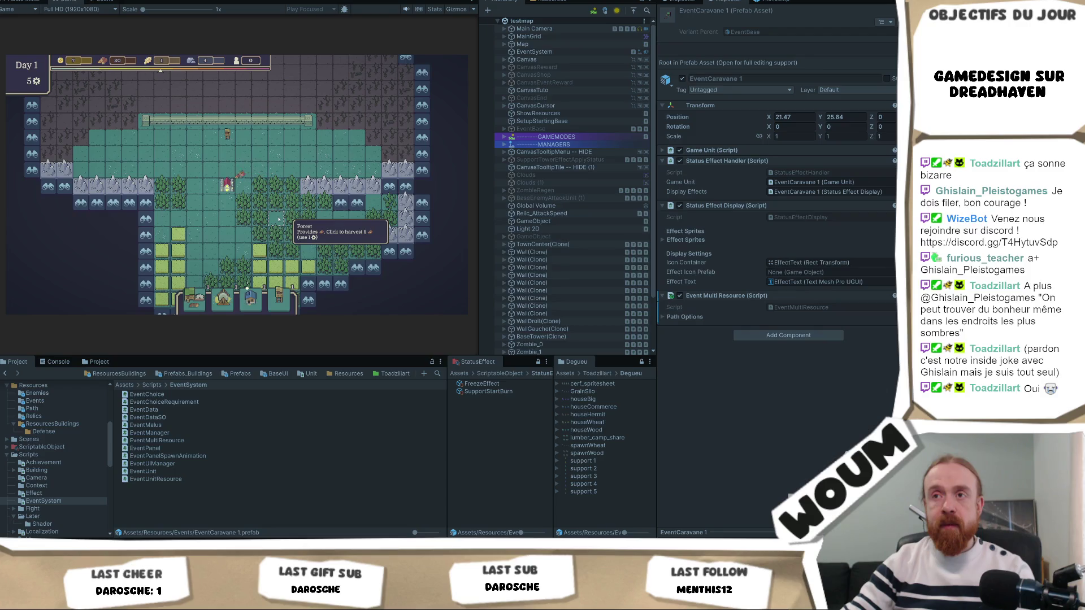
pyautogui.moveTo(214, 307)
pyautogui.moveTo(214, 306)
pyautogui.mouseDown()
pyautogui.moveTo(286, 225)
pyautogui.moveTo(277, 222)
pyautogui.moveTo(285, 235)
pyautogui.moveTo(274, 226)
pyautogui.moveTo(500, 261)
pyautogui.mouseUp()
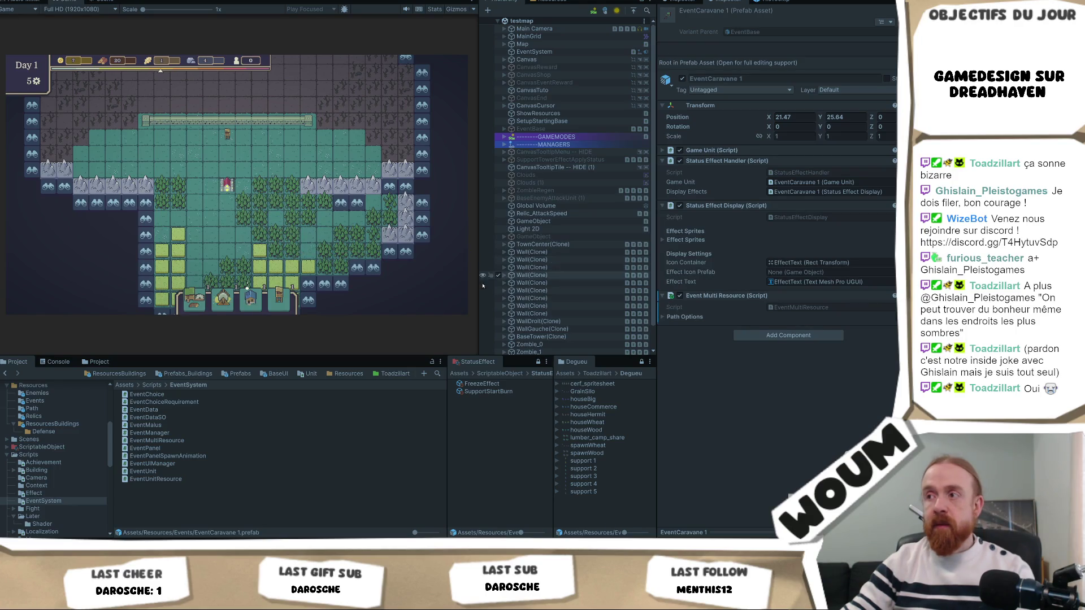
# - Reveal Path Options Element 0: Gold 50, Building Kit Econo 5, Relic_Gold Miner and empty Units
pyautogui.click(693, 319)
pyautogui.click(691, 329)
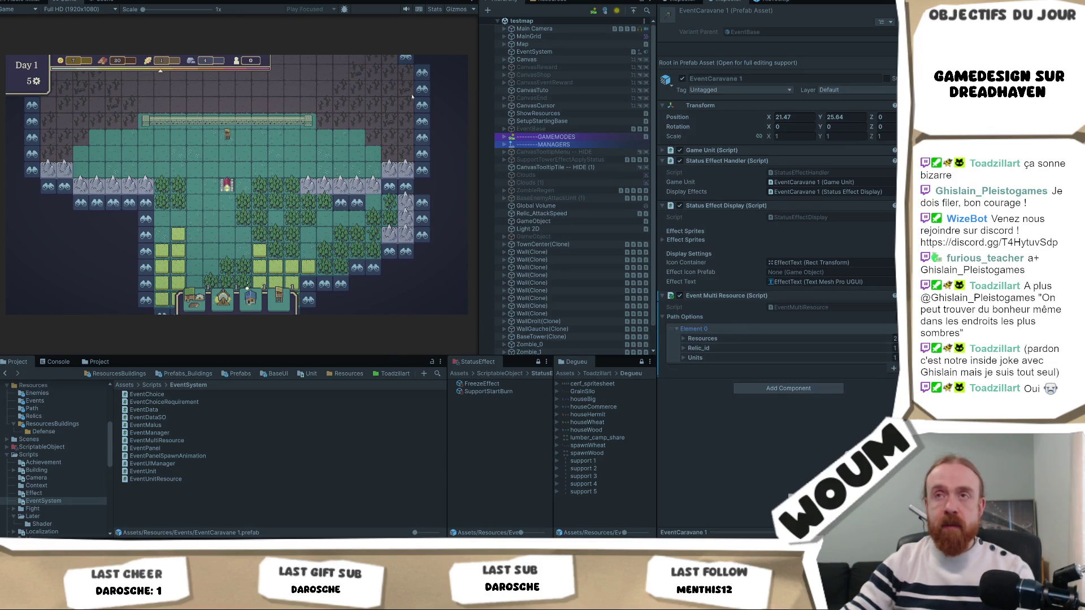
pyautogui.click(695, 358)
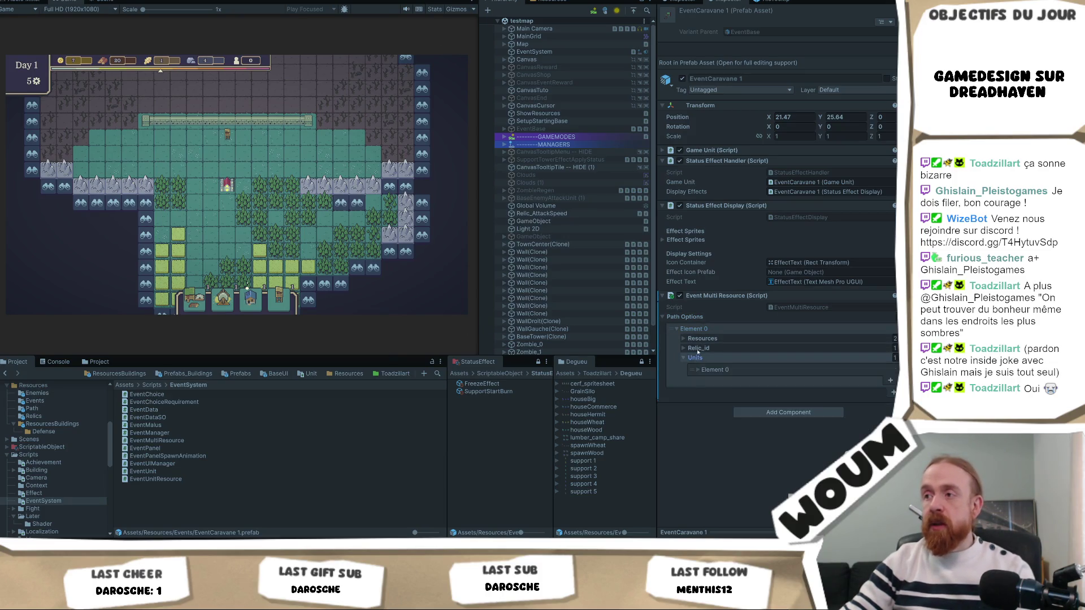
pyautogui.click(698, 348)
pyautogui.click(703, 339)
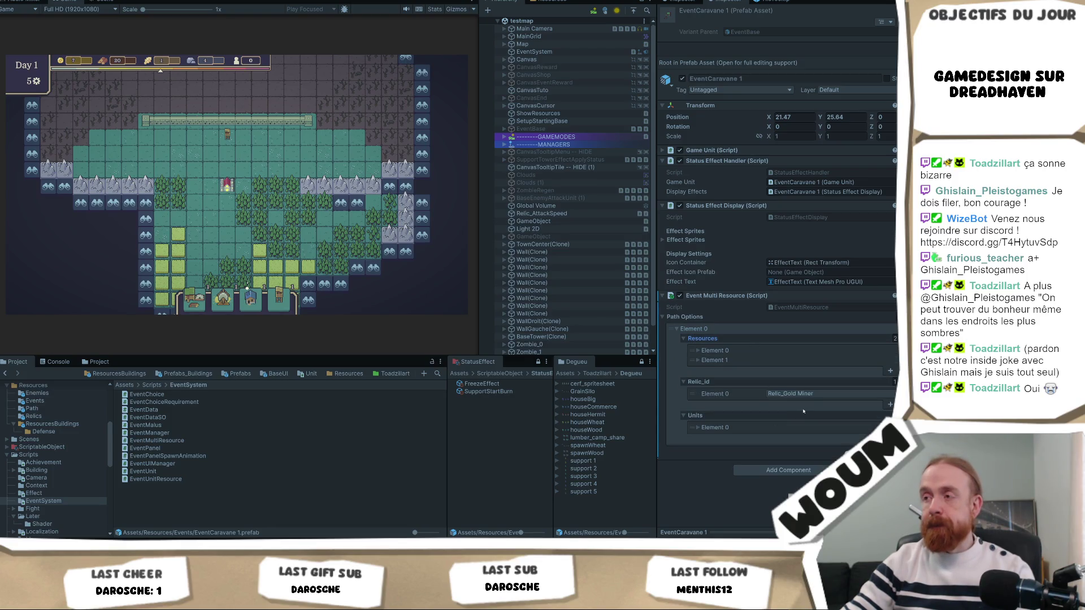
pyautogui.click(707, 361)
pyautogui.click(714, 351)
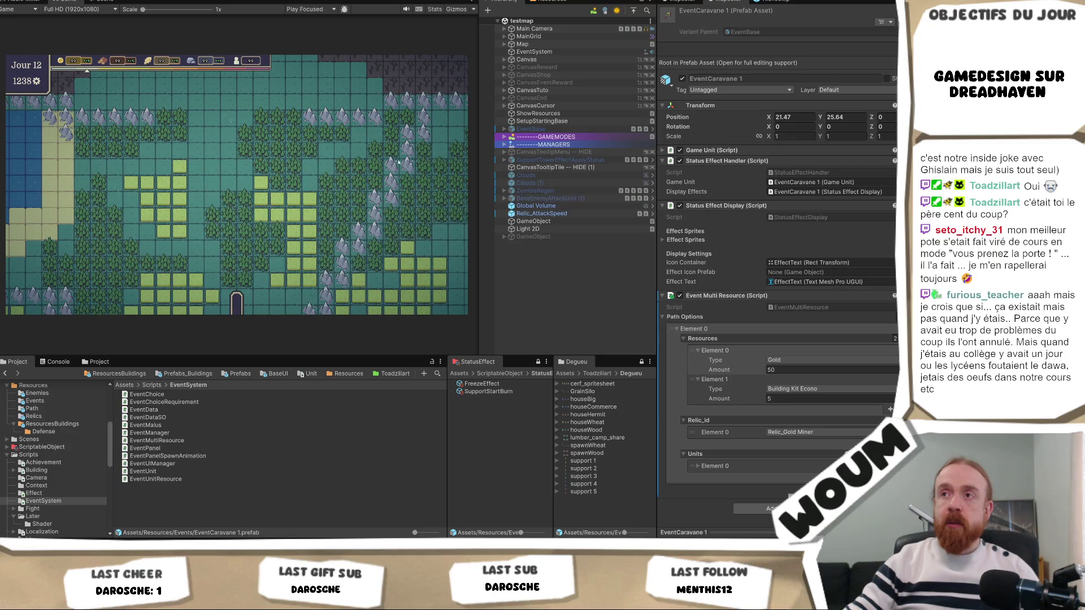
# - Resize the game view panel, then show the ResourcesBuildings folder in the Project panel
pyautogui.moveTo(479, 158)
pyautogui.mouseDown()
pyautogui.moveTo(523, 158)
pyautogui.moveTo(469, 161)
pyautogui.moveTo(517, 164)
pyautogui.moveTo(483, 159)
pyautogui.mouseUp()
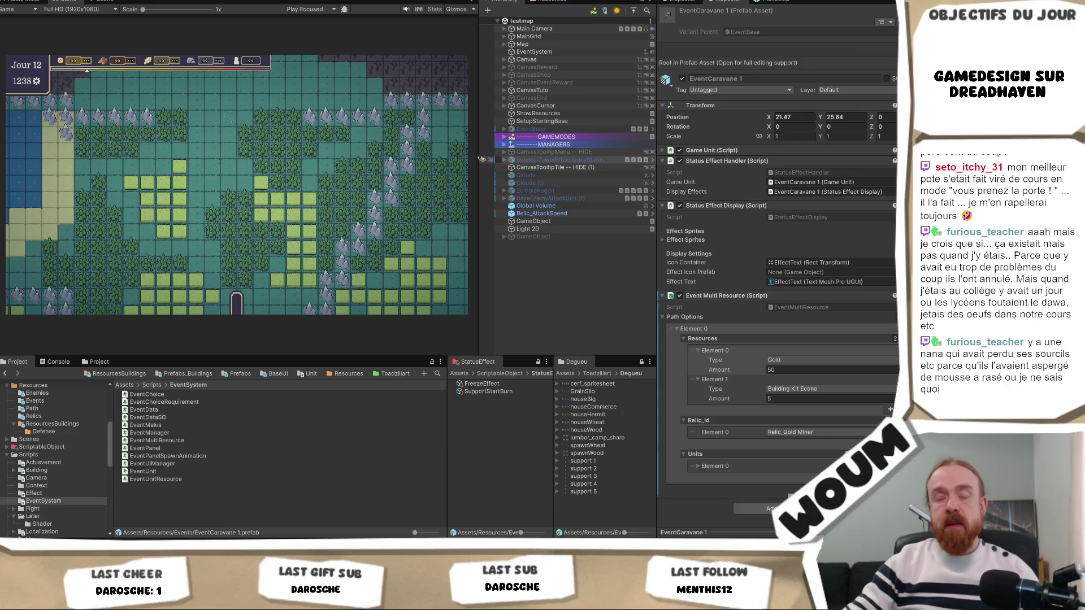
pyautogui.moveTo(482, 159)
pyautogui.mouseDown()
pyautogui.moveTo(472, 159)
pyautogui.moveTo(496, 168)
pyautogui.mouseUp()
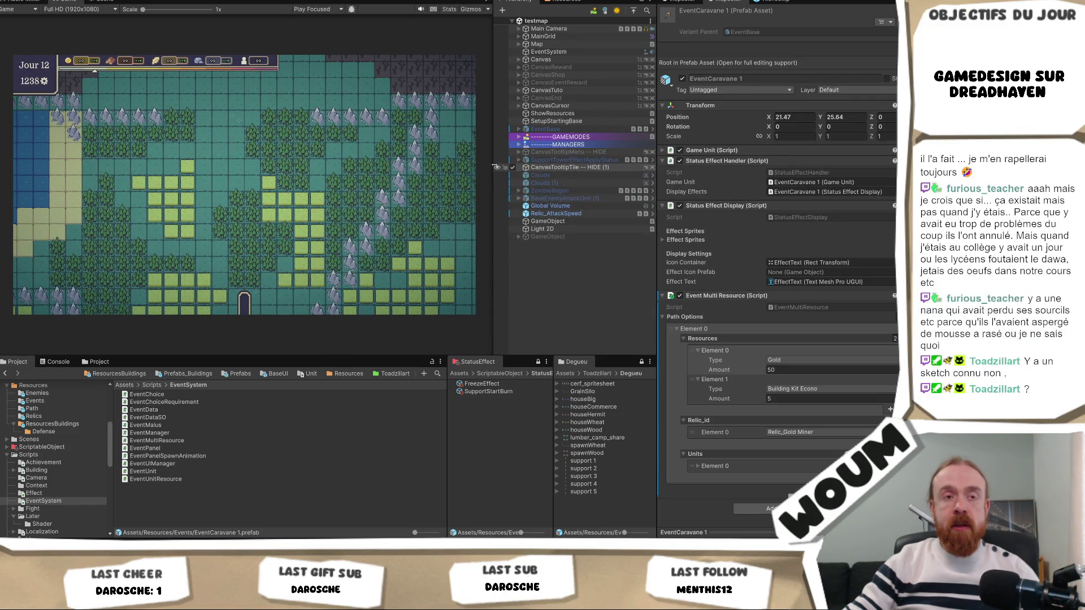
pyautogui.moveTo(496, 167)
pyautogui.mouseDown()
pyautogui.moveTo(445, 167)
pyautogui.moveTo(502, 168)
pyautogui.mouseUp()
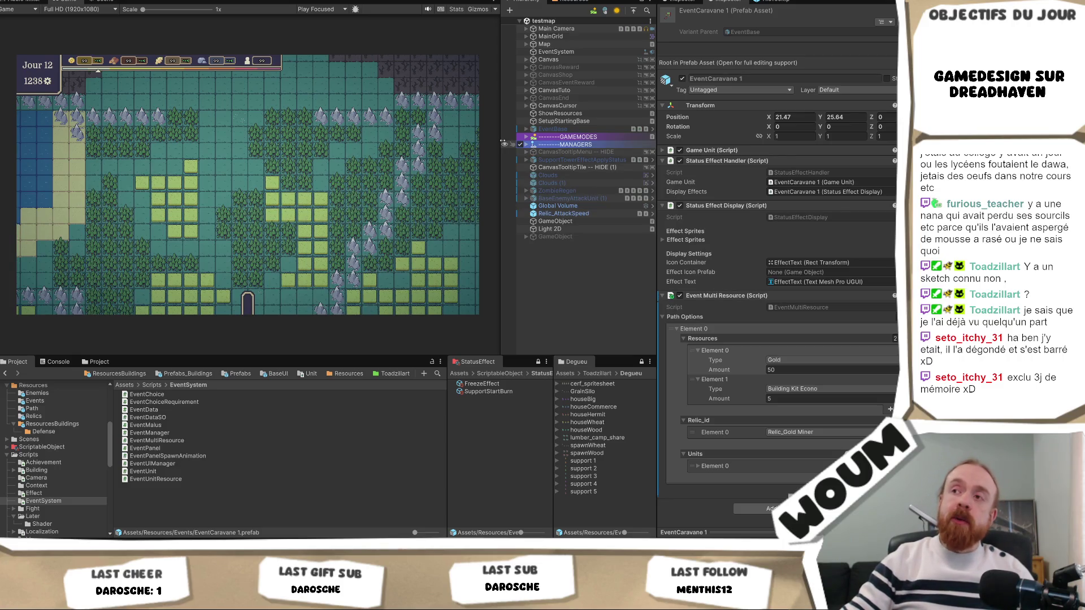
pyautogui.moveTo(501, 148)
pyautogui.mouseDown()
pyautogui.moveTo(537, 152)
pyautogui.moveTo(485, 158)
pyautogui.mouseUp()
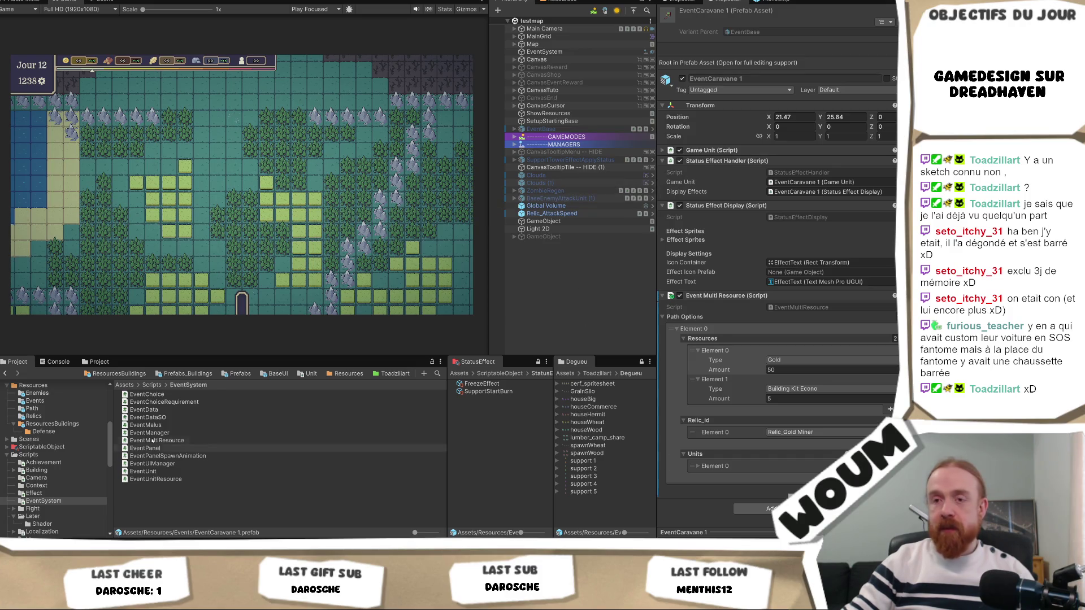
pyautogui.click(129, 374)
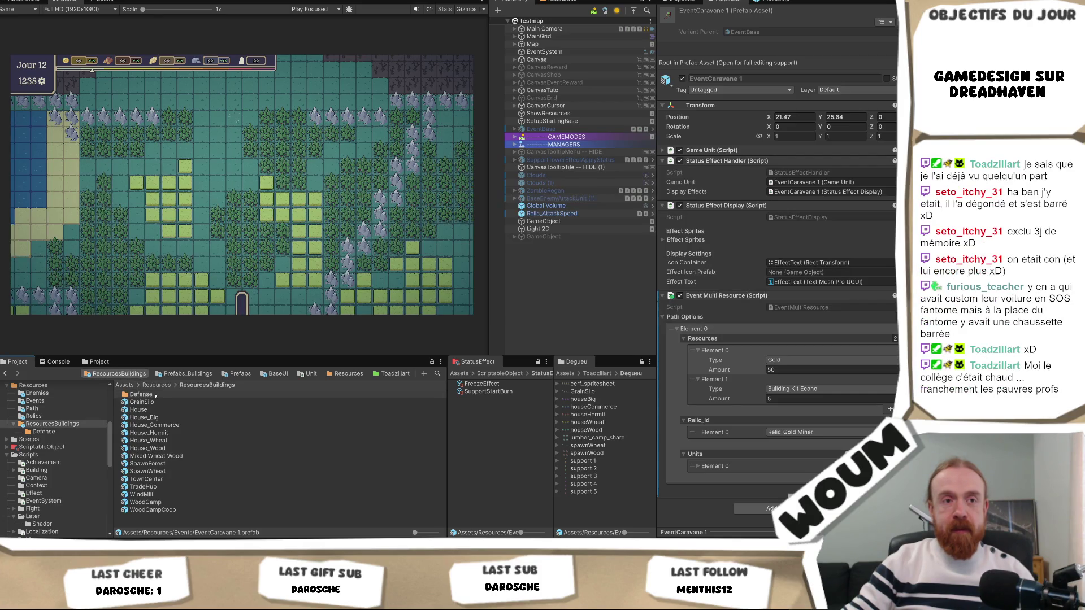
# - Browse the Defense folder's tower assets, then return to the ResourcesBuildings folder
pyautogui.doubleClick(156, 396)
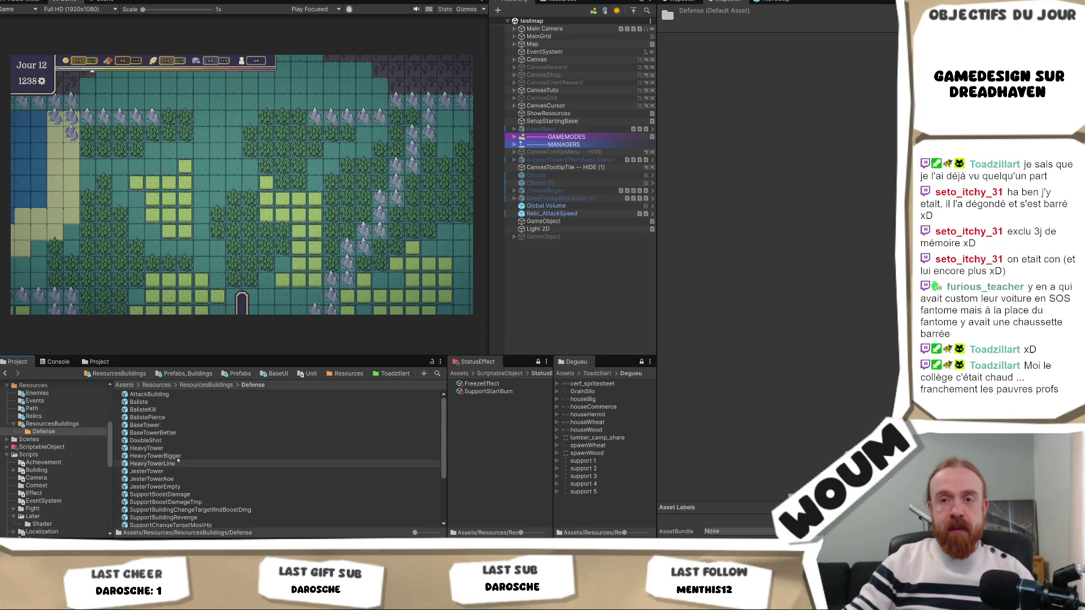
pyautogui.scroll(-3, 178, 461)
pyautogui.scroll(3, 188, 459)
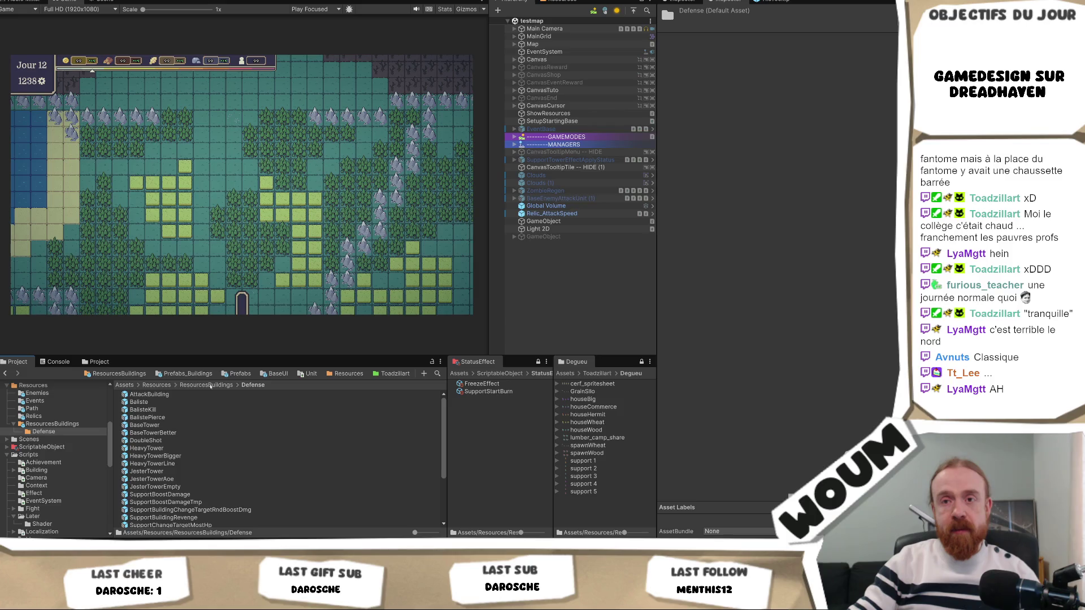
pyautogui.click(206, 385)
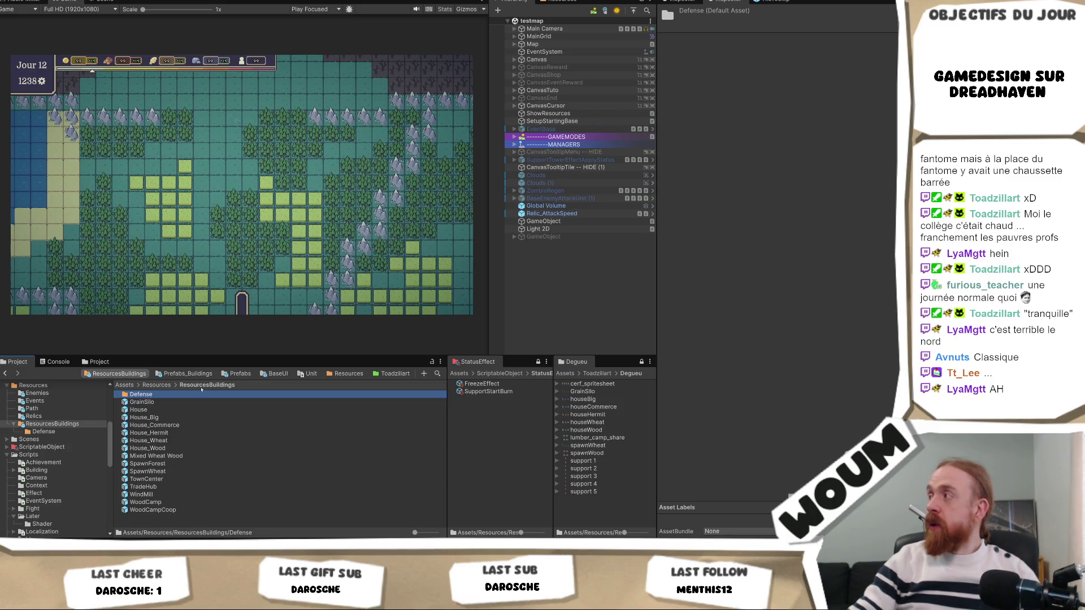
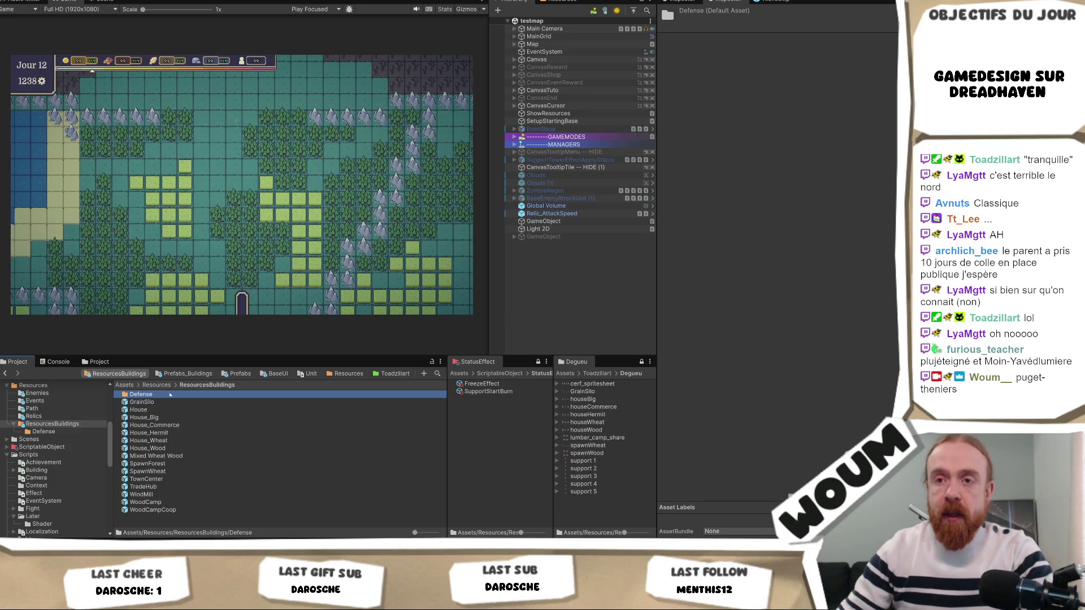
# - Browse to Resources > Events and select EventCaravane 1 to view its components
pyautogui.click(156, 385)
pyautogui.click(153, 403)
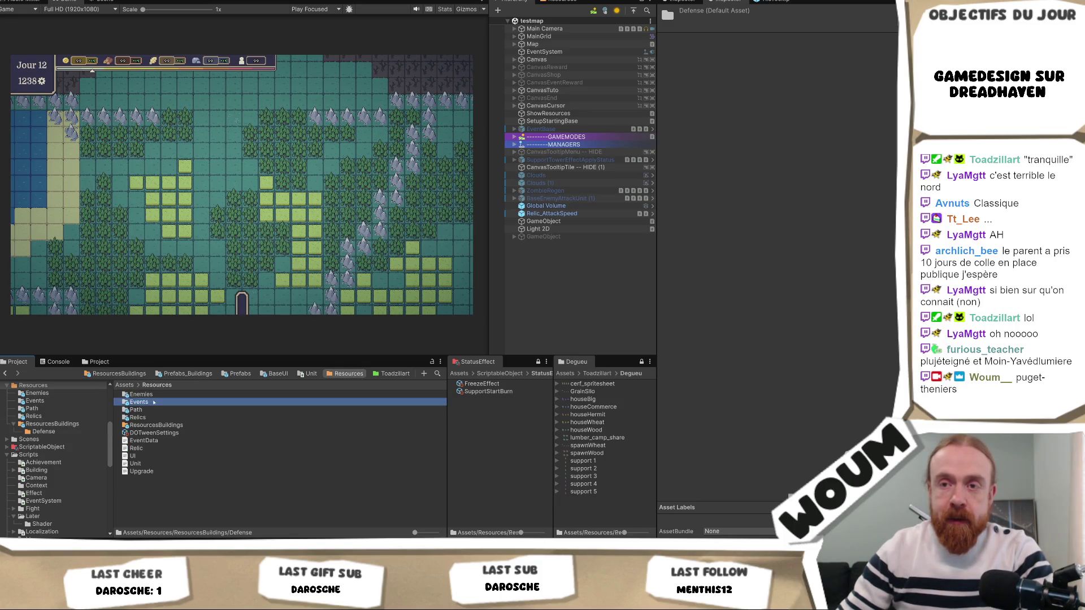
pyautogui.doubleClick(154, 402)
pyautogui.click(151, 394)
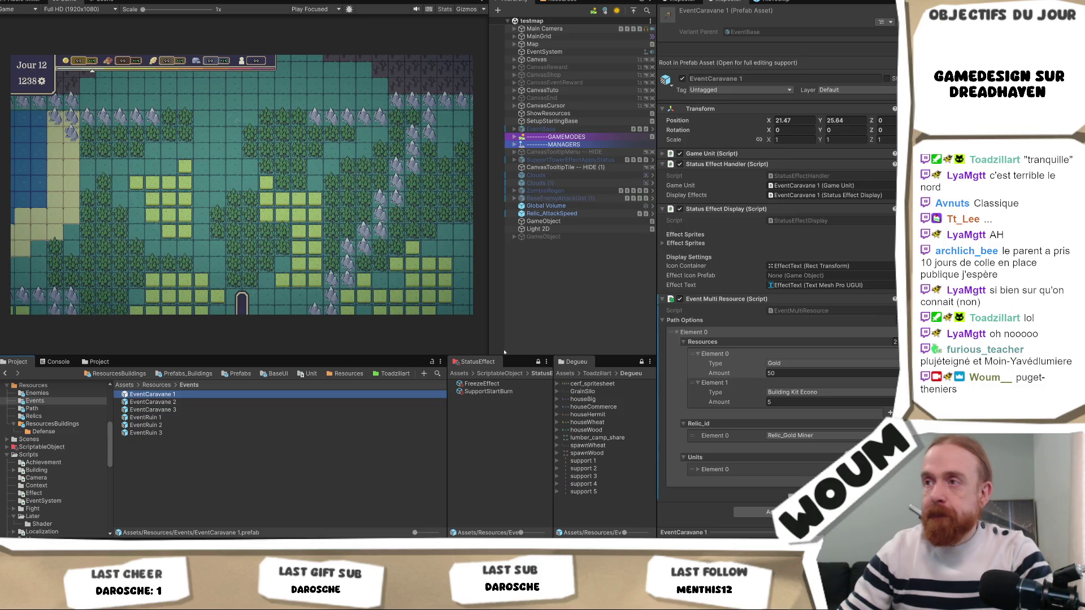
# - Open the EventBase prefab, inspect its Event child, and go back to the testmap scene
pyautogui.doubleClick(778, 31)
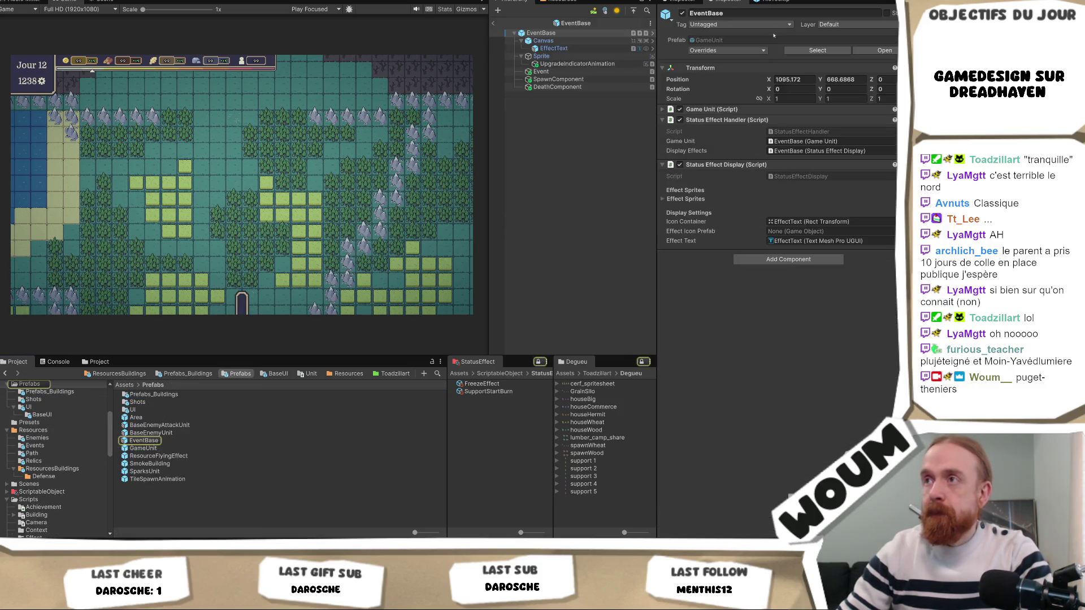
pyautogui.click(583, 71)
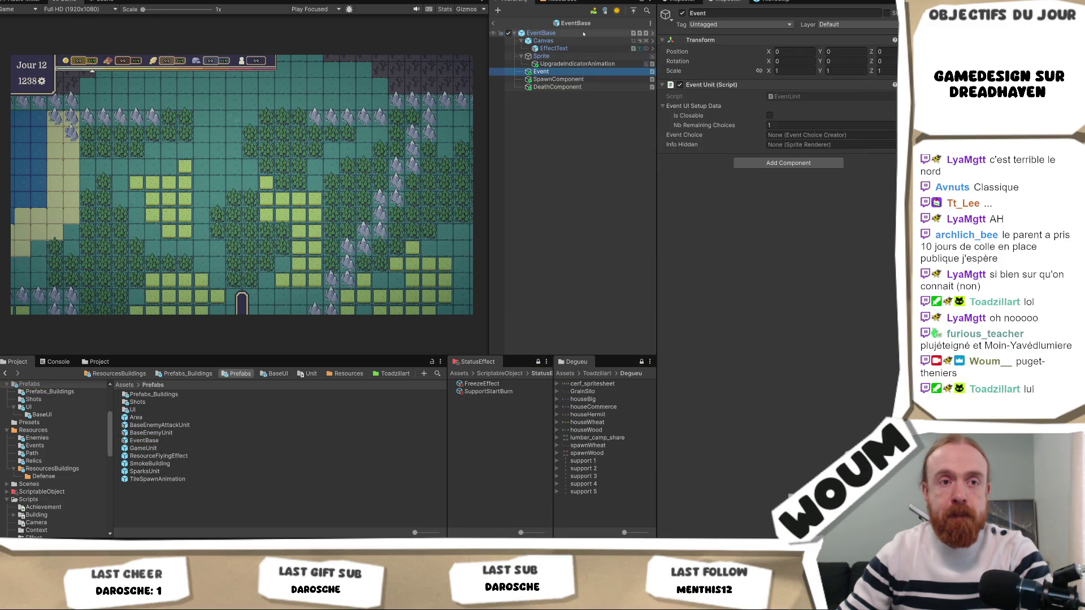
pyautogui.click(493, 23)
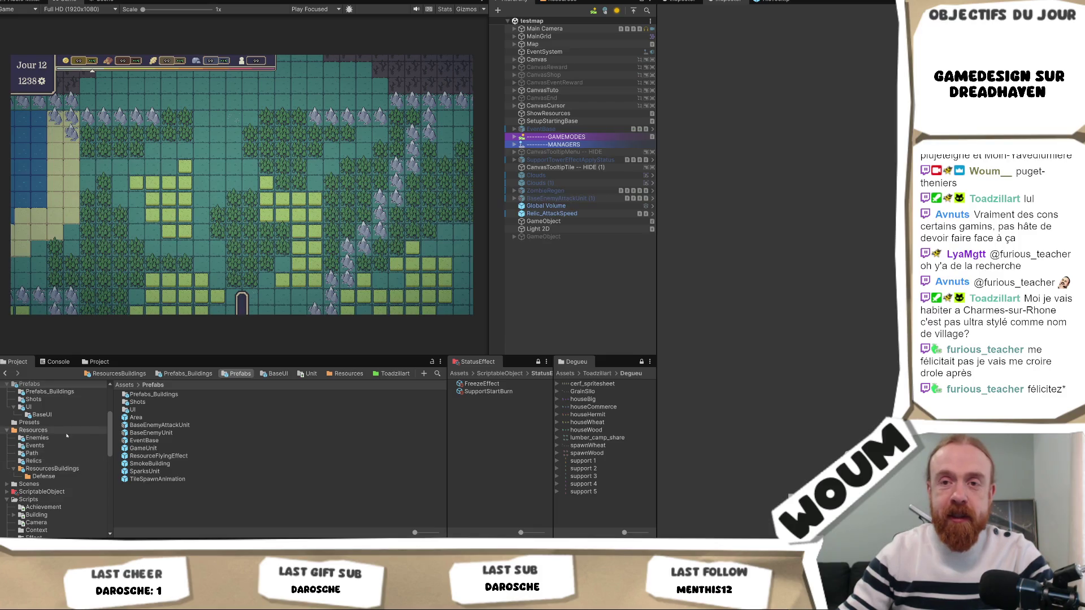
# - In Resources > Events, delete the EventCaravane 2 and EventCaravane 3 prefabs
pyautogui.click(33, 430)
pyautogui.doubleClick(141, 402)
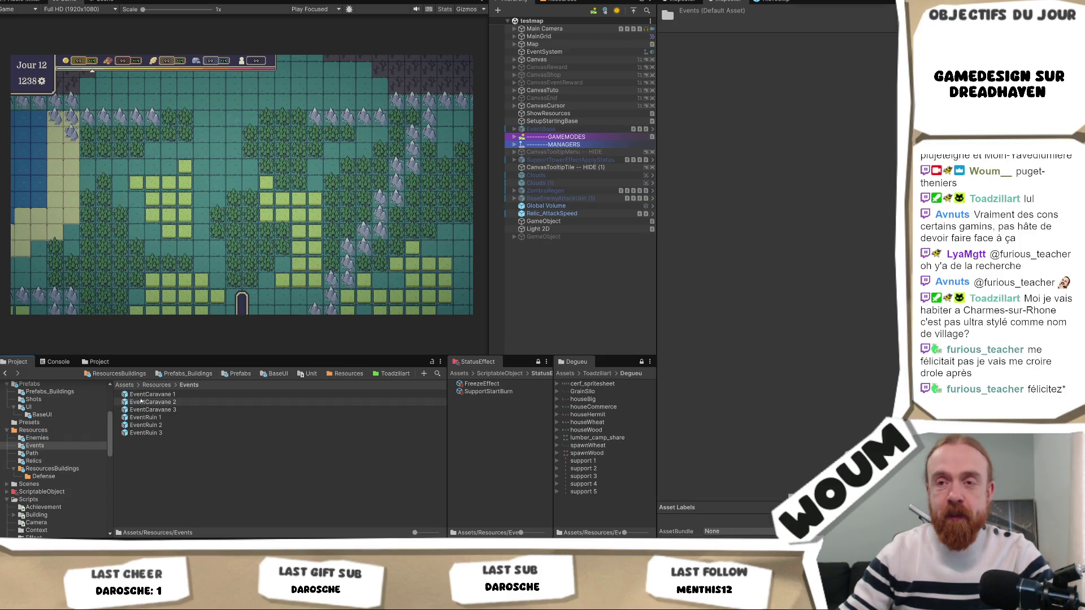
pyautogui.click(143, 395)
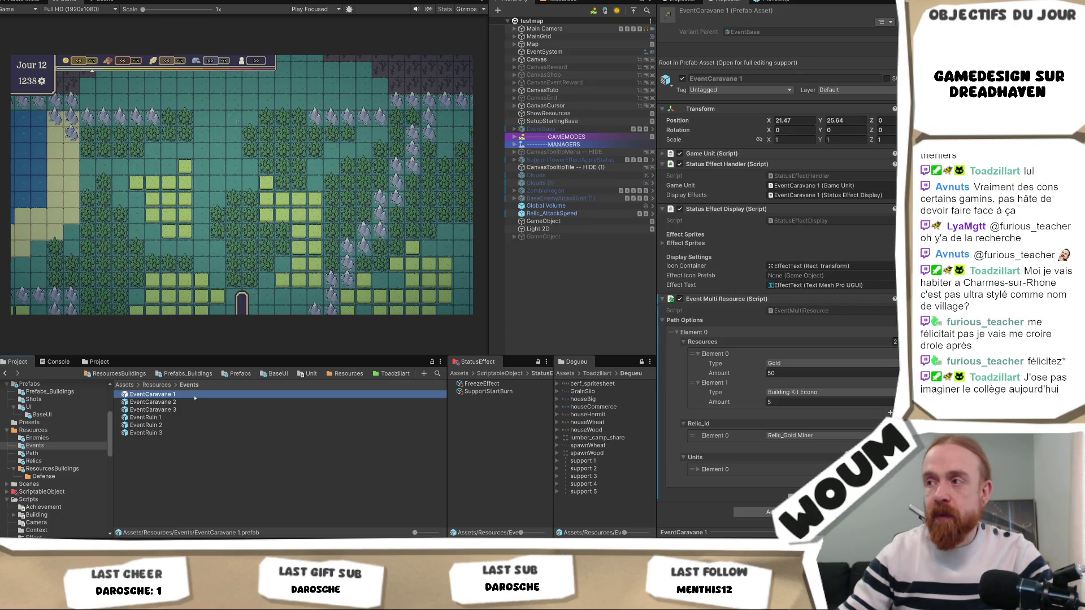
pyautogui.click(220, 402)
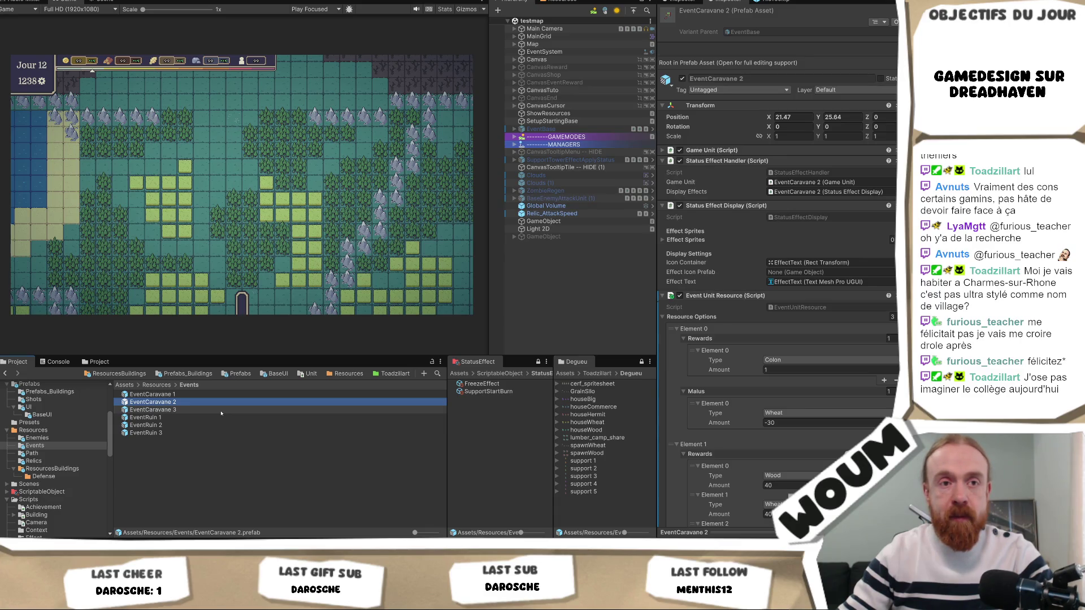
pyautogui.press('Delete')
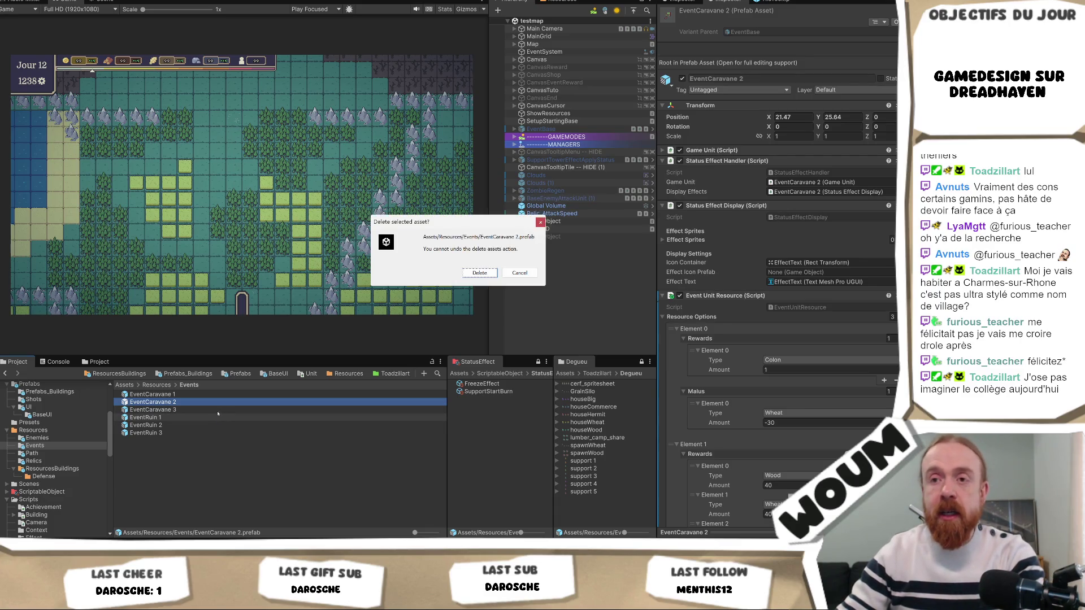
pyautogui.press('Return')
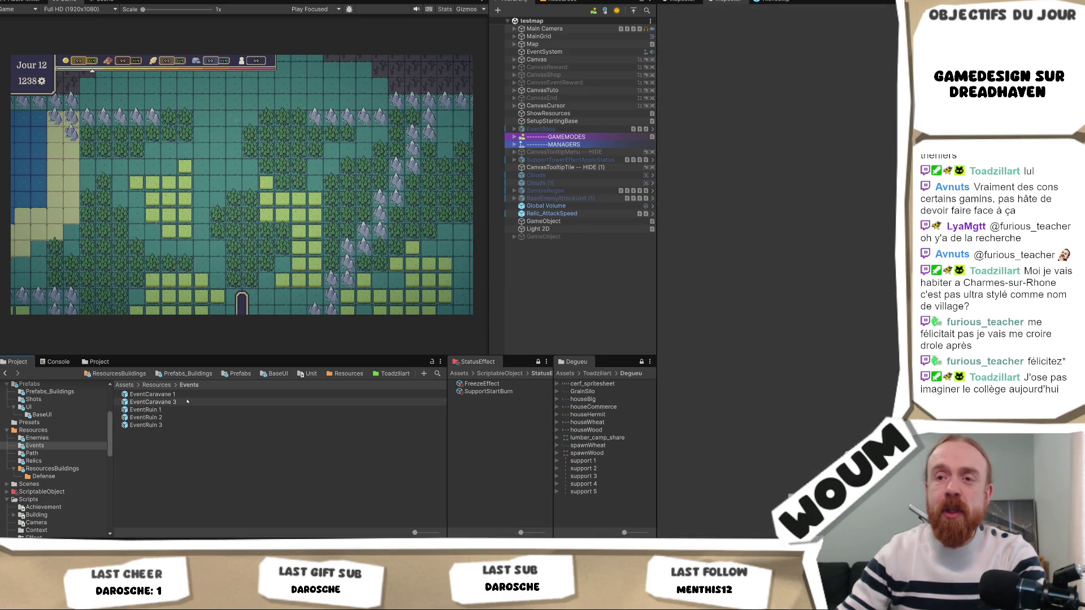
pyautogui.click(187, 402)
pyautogui.press('Delete')
pyautogui.press('Return')
# - Duplicate EventCaravane 1 twice to create new EventCaravane 2 and 3 copies
pyautogui.click(190, 395)
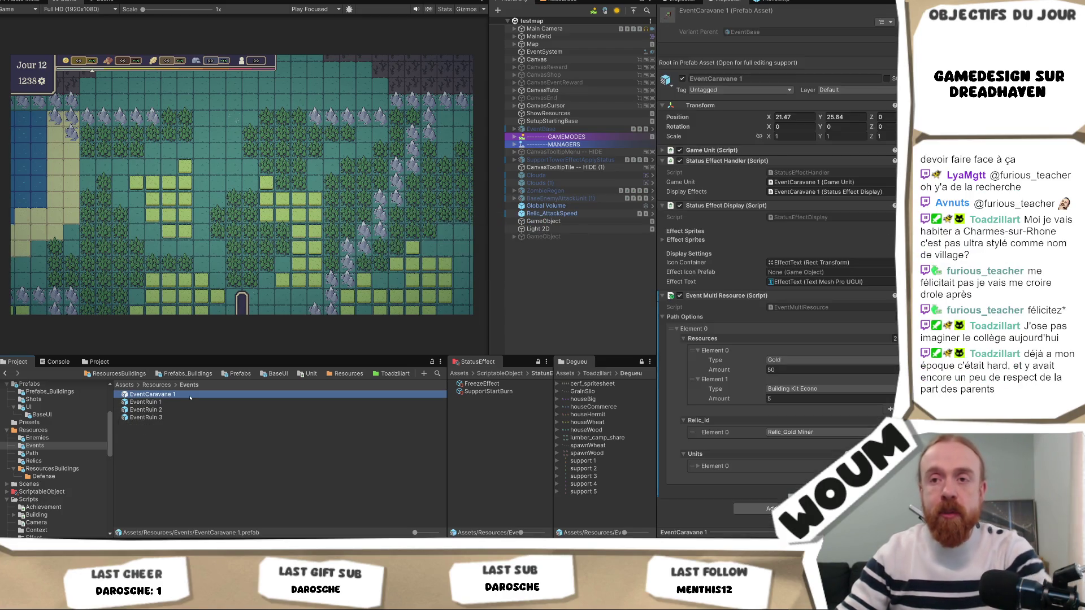
pyautogui.hotkey('ctrl', 'd')
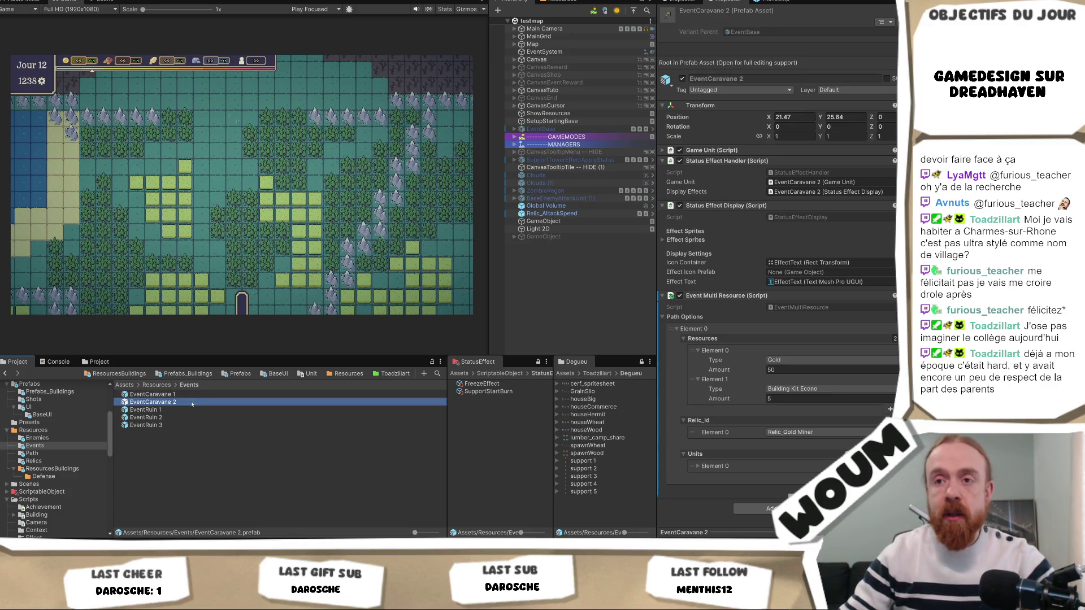
pyautogui.hotkey('ctrl', 'd')
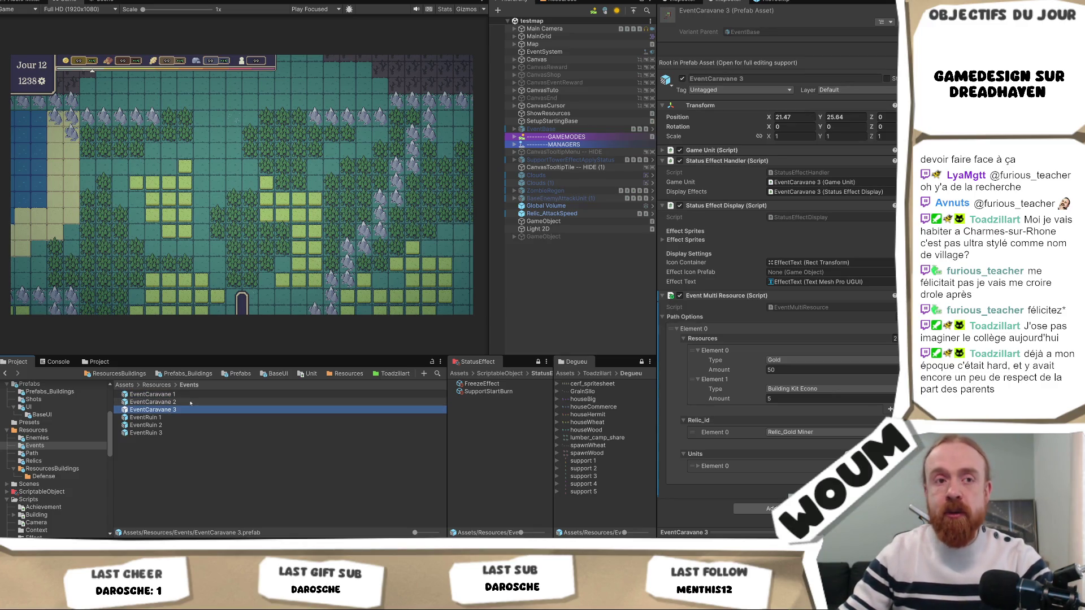
# - Compare the copies with EventCaravane 1, then open its prefab and select the Event child
pyautogui.click(189, 402)
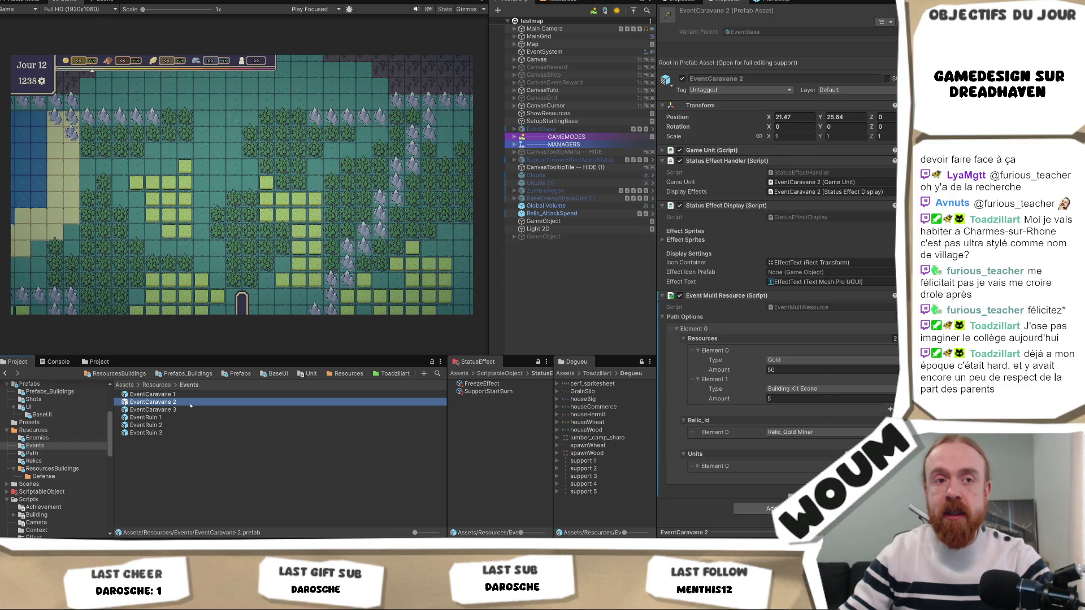
pyautogui.click(190, 397)
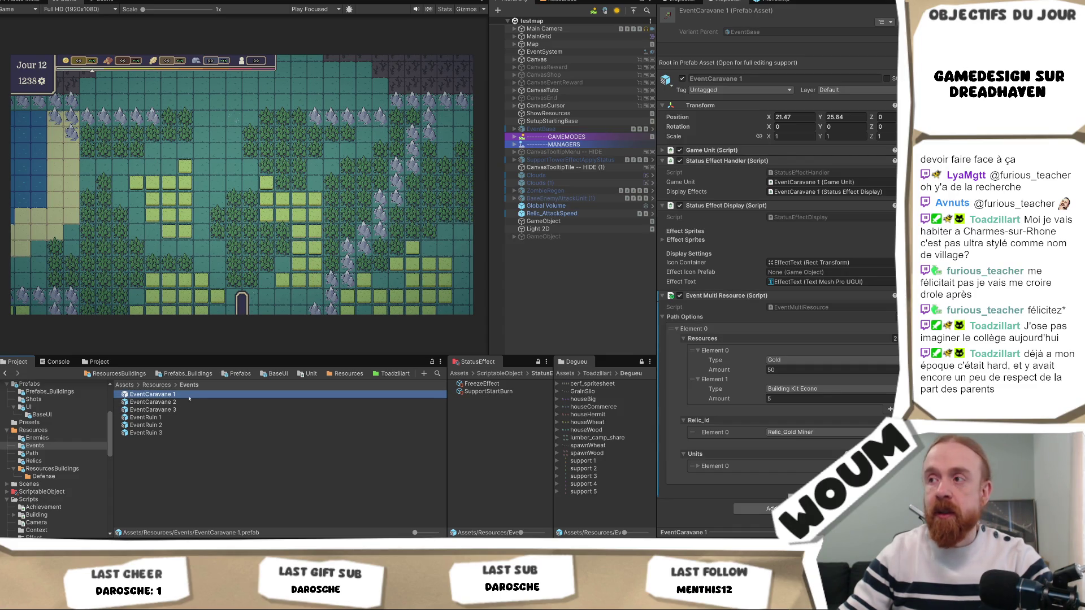
pyautogui.click(189, 401)
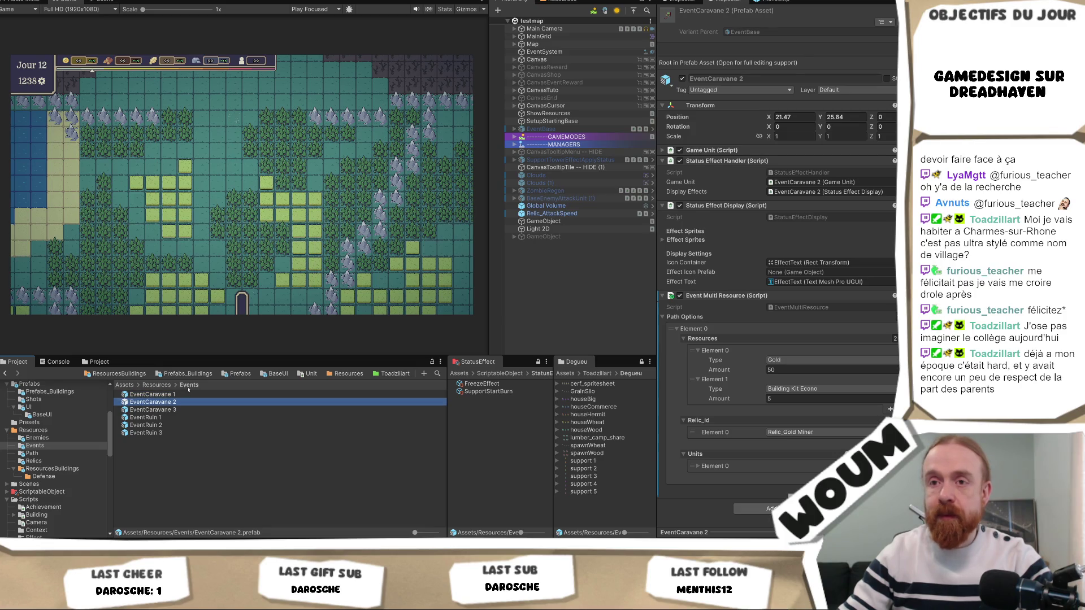
pyautogui.doubleClick(189, 393)
pyautogui.click(572, 56)
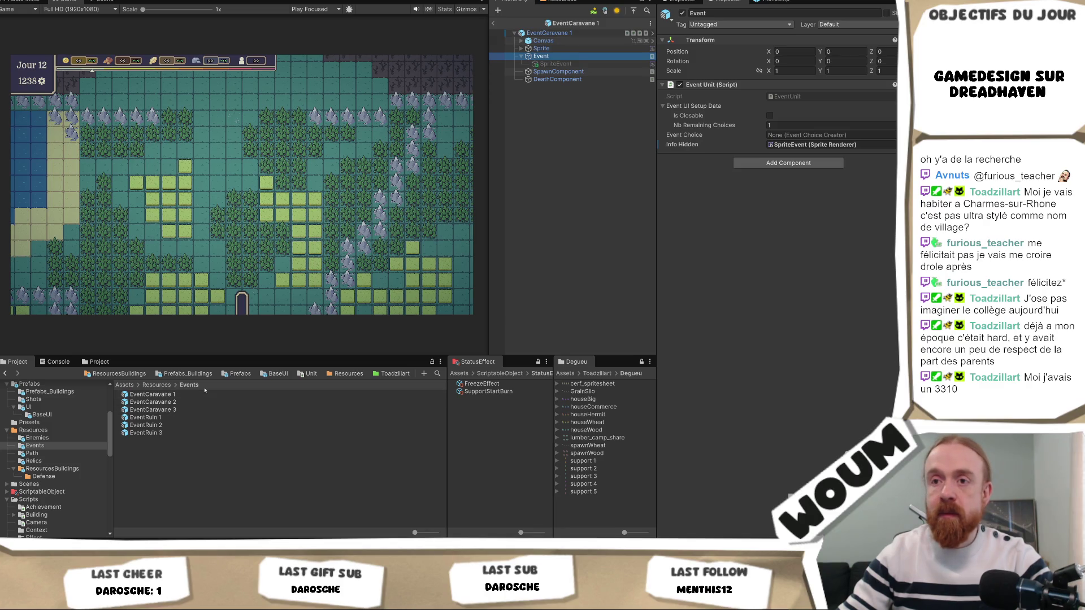
# - Assign the root's Event Multi Resource to the Event Choice field and dismiss the restructure warning
pyautogui.click(548, 33)
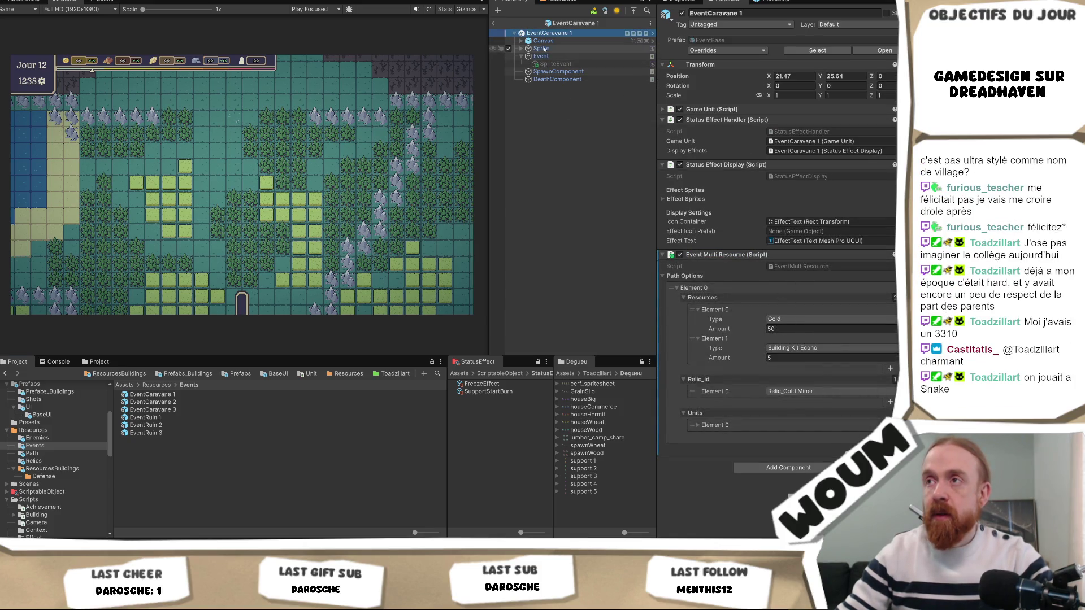
pyautogui.moveTo(541, 56)
pyautogui.mouseDown()
pyautogui.moveTo(541, 47)
pyautogui.moveTo(825, 135)
pyautogui.mouseUp()
pyautogui.press('Escape')
pyautogui.click(557, 32)
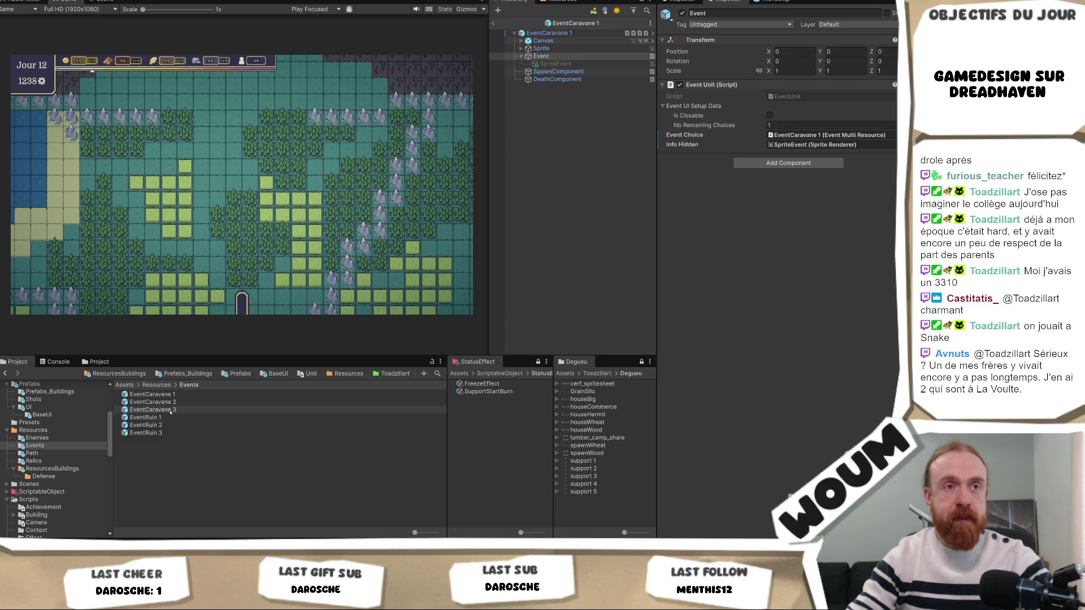
# - Check the settings of EventCaravane 3, 2 and 1 in the Project panel
pyautogui.click(169, 411)
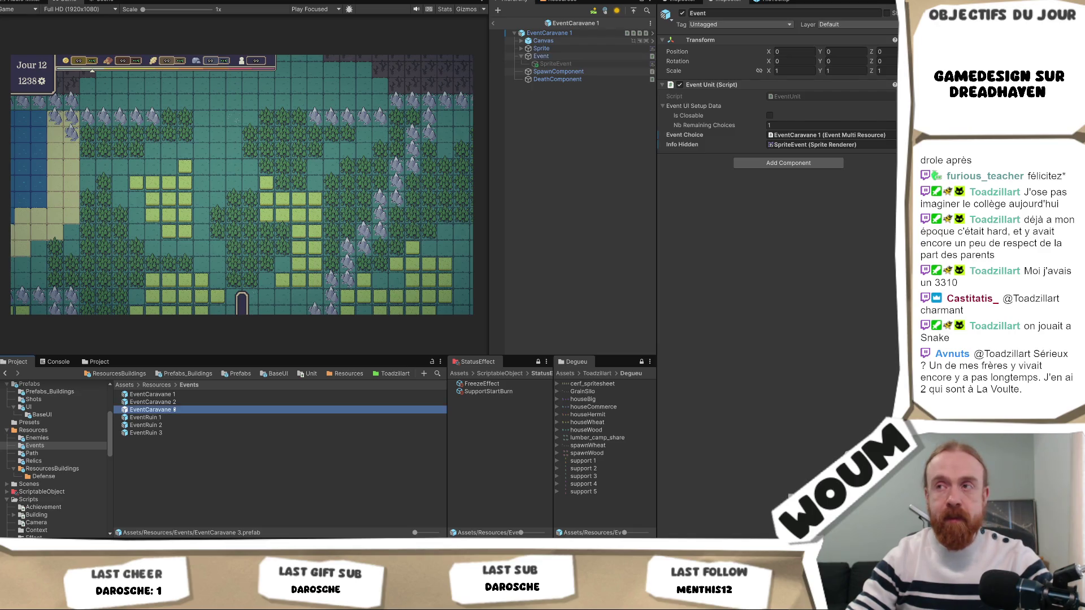
pyautogui.click(184, 402)
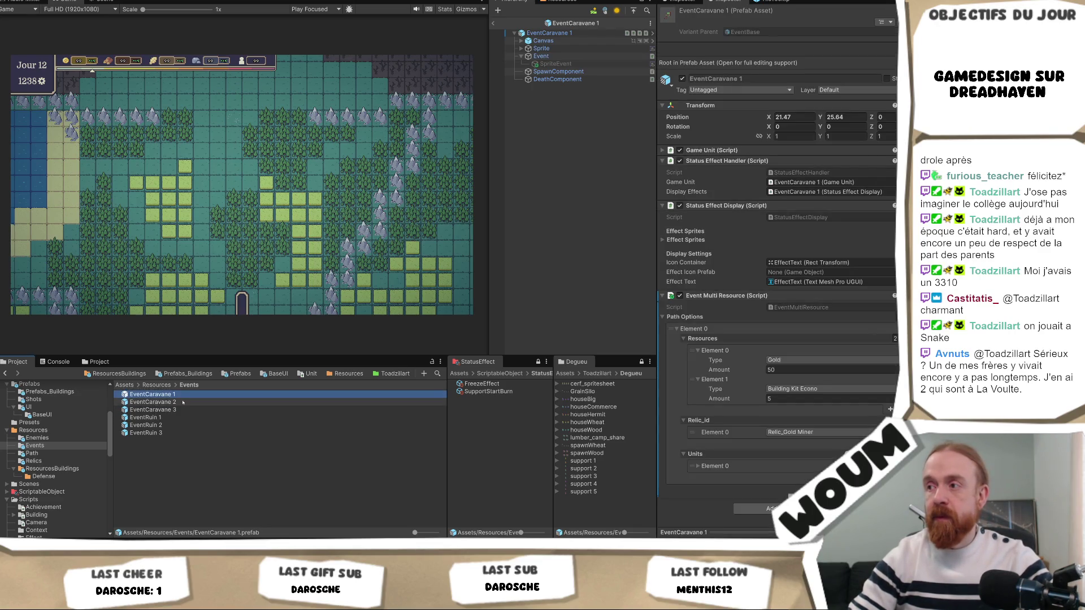
pyautogui.press('Down')
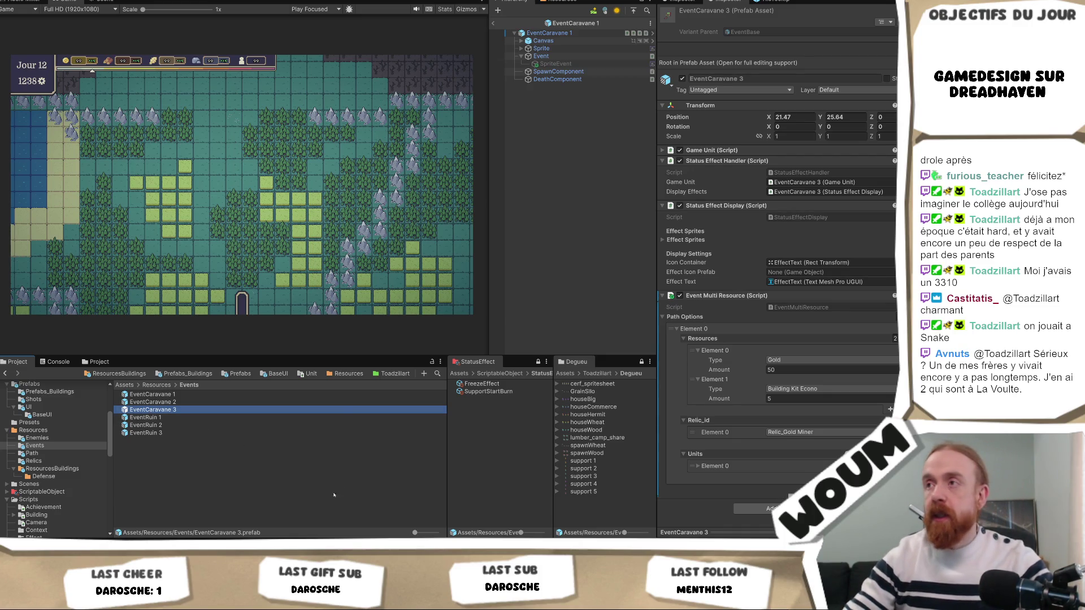
pyautogui.click(151, 394)
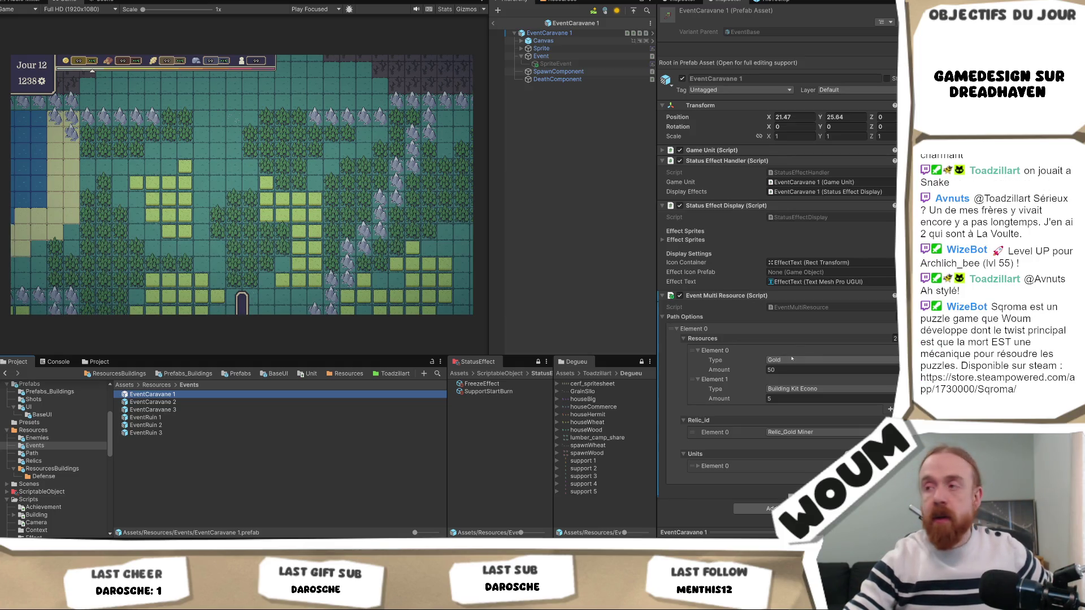
# - Review the first reward's resource types, keeping Gold, then open the EventMultiResource script in Visual Studio
pyautogui.click(792, 359)
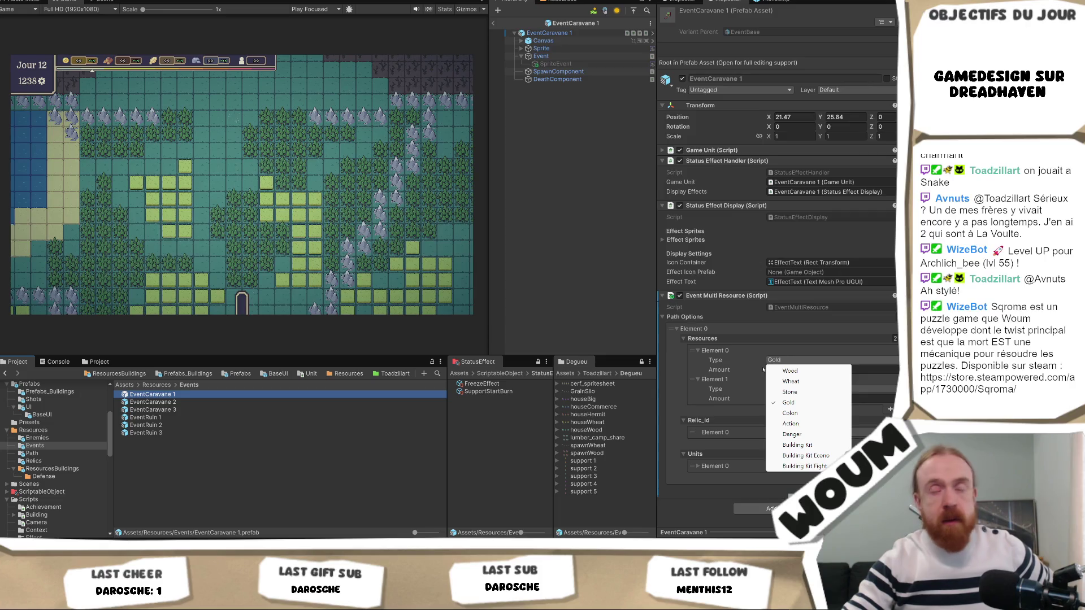
pyautogui.click(737, 386)
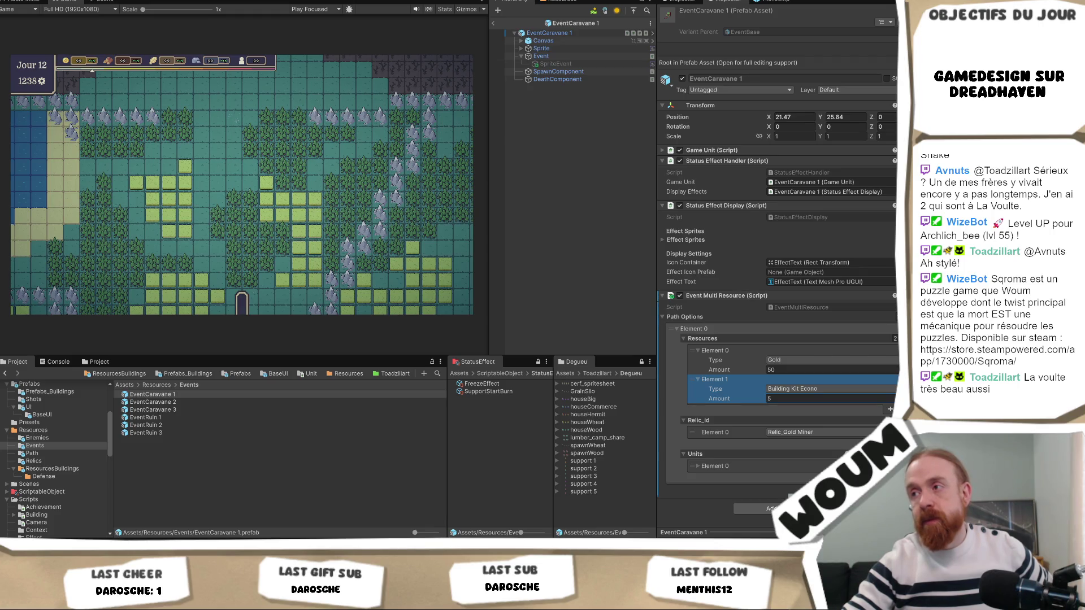
pyautogui.doubleClick(794, 308)
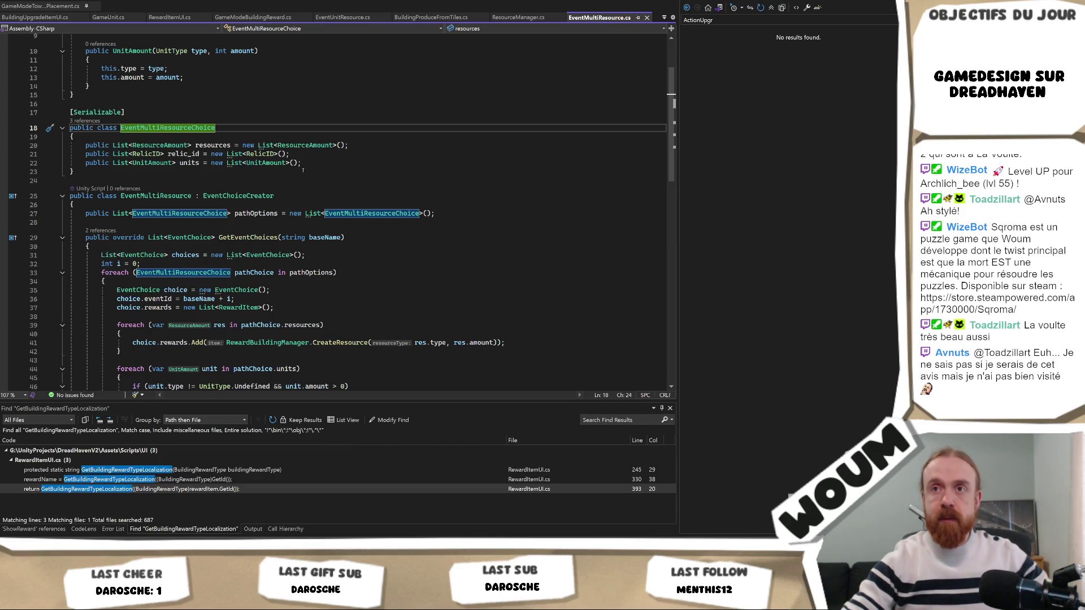
# - Select the EventMultiResource class declaration in EventMultiResource.cs, then switch windows
pyautogui.moveTo(274, 196); pyautogui.dragTo(70, 196)
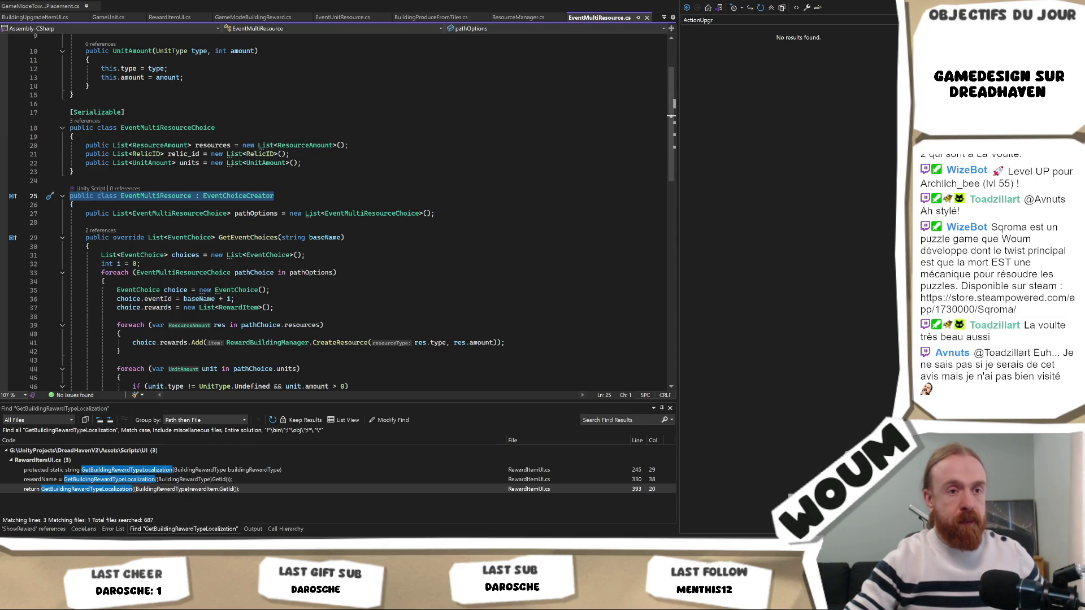
pyautogui.hotkey('alt', 'Tab')
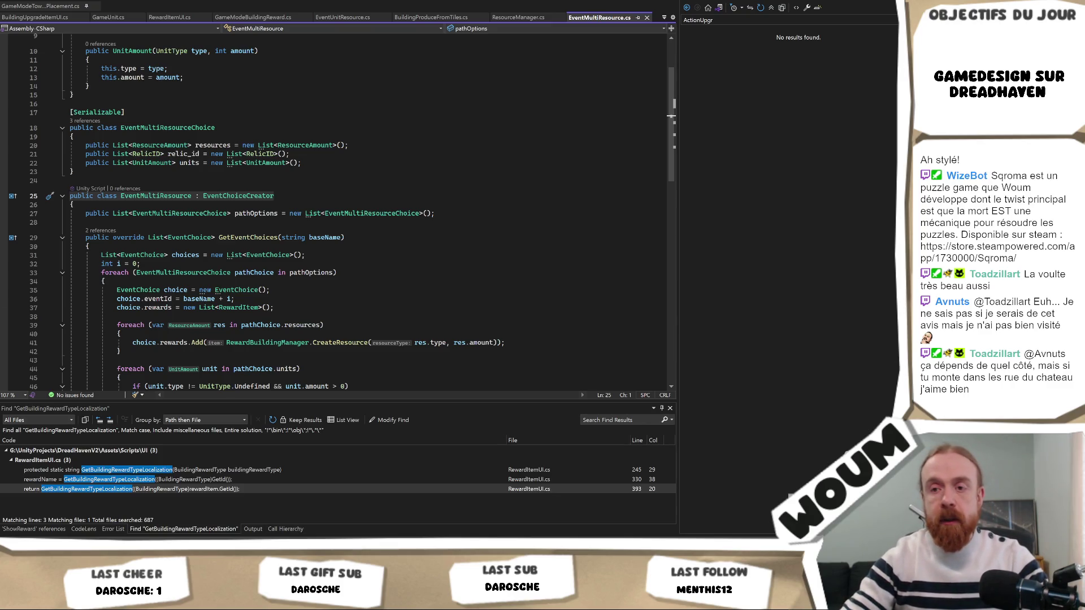
# - Review the Bouton Start The night card in Codecks' A faire deck, then return to Unity
pyautogui.moveTo(160, 602)
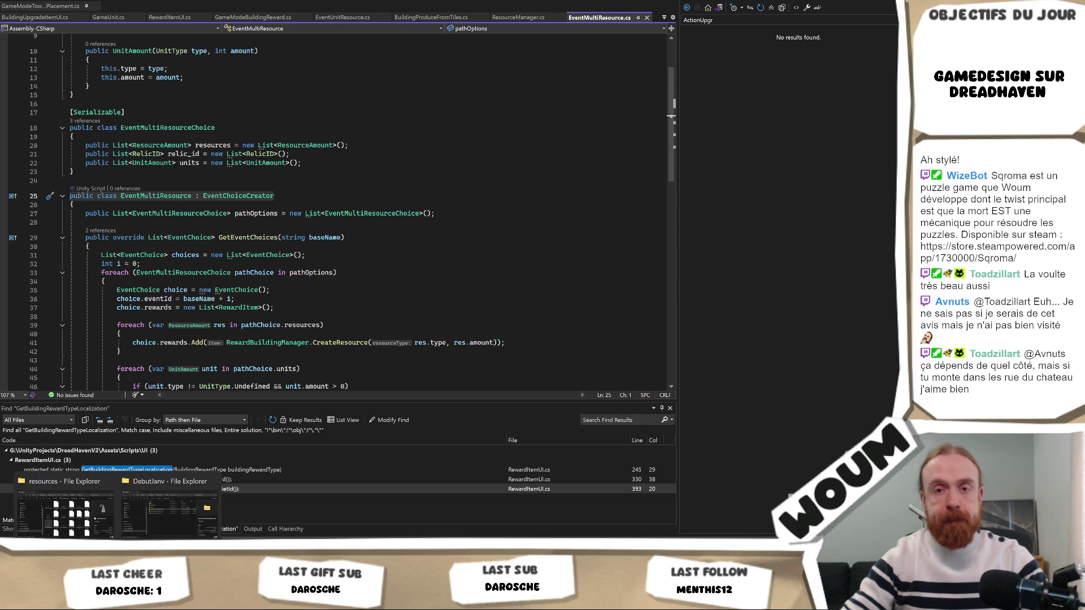
pyautogui.click(31, 469)
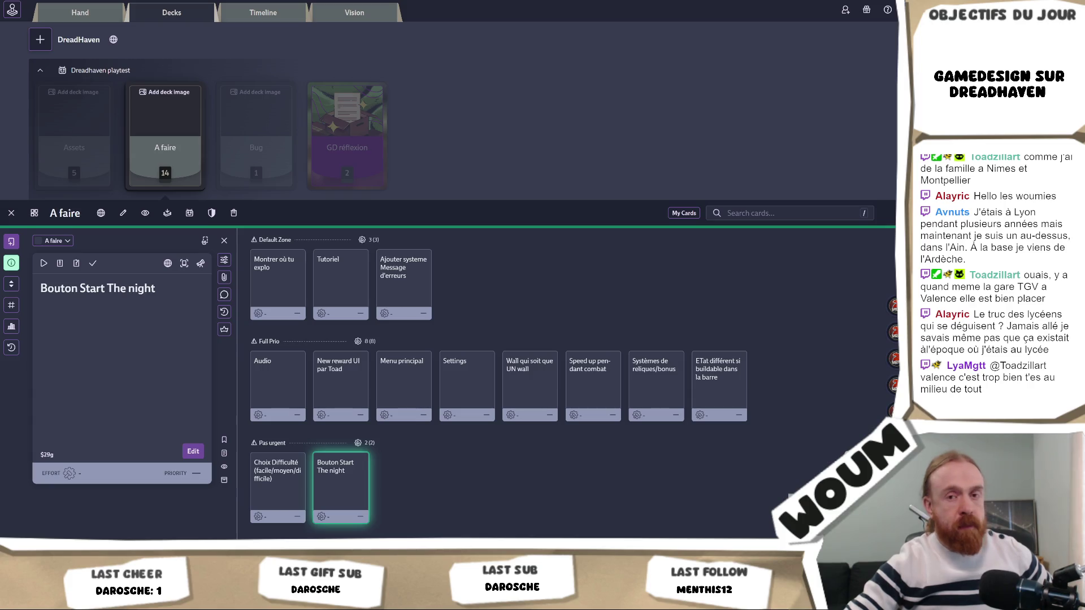
pyautogui.moveTo(181, 599)
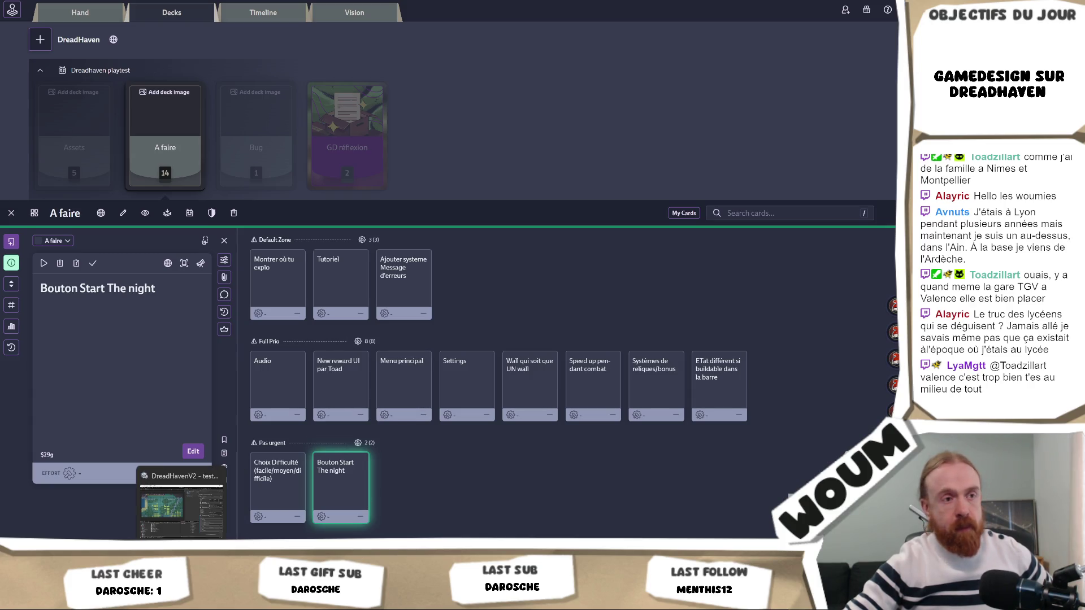
pyautogui.click(181, 508)
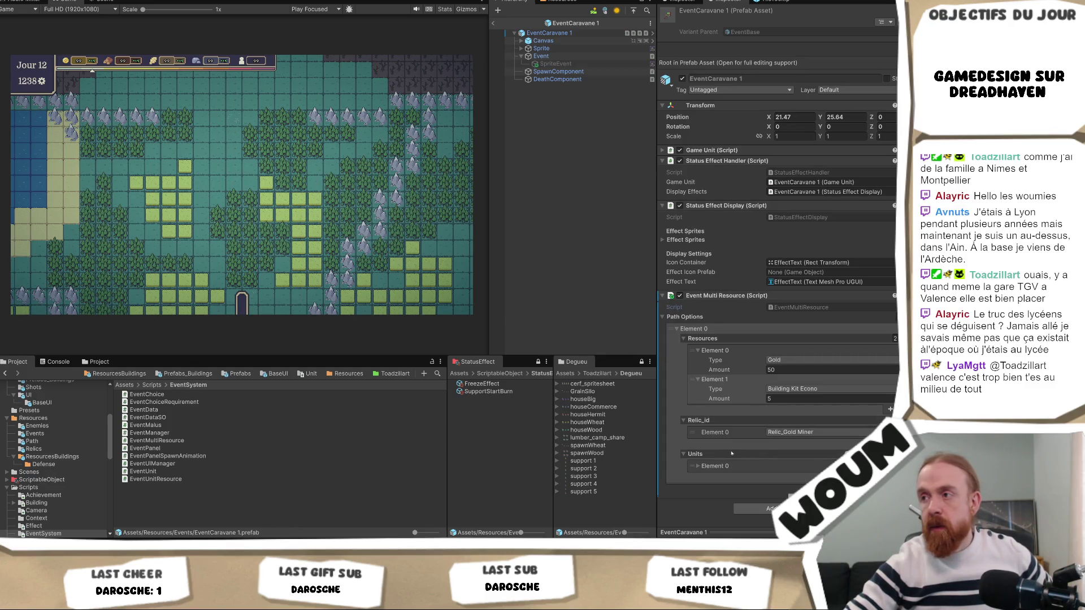
# - Select Path Options Element 0 and expand its empty Malus_resources list after the recompile
pyautogui.click(707, 479)
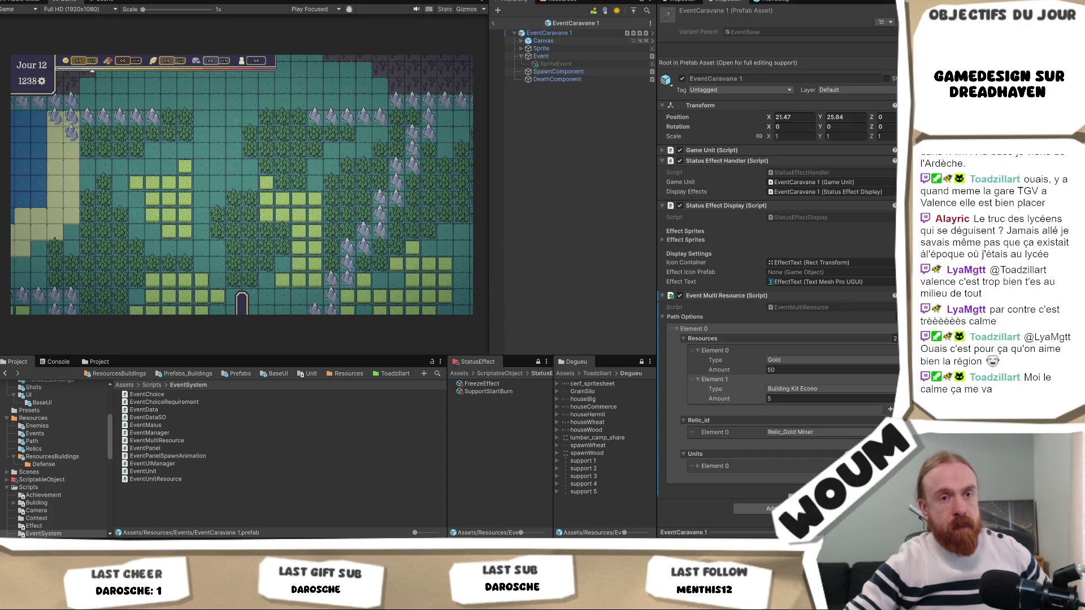
pyautogui.scroll(-5, 407, 270)
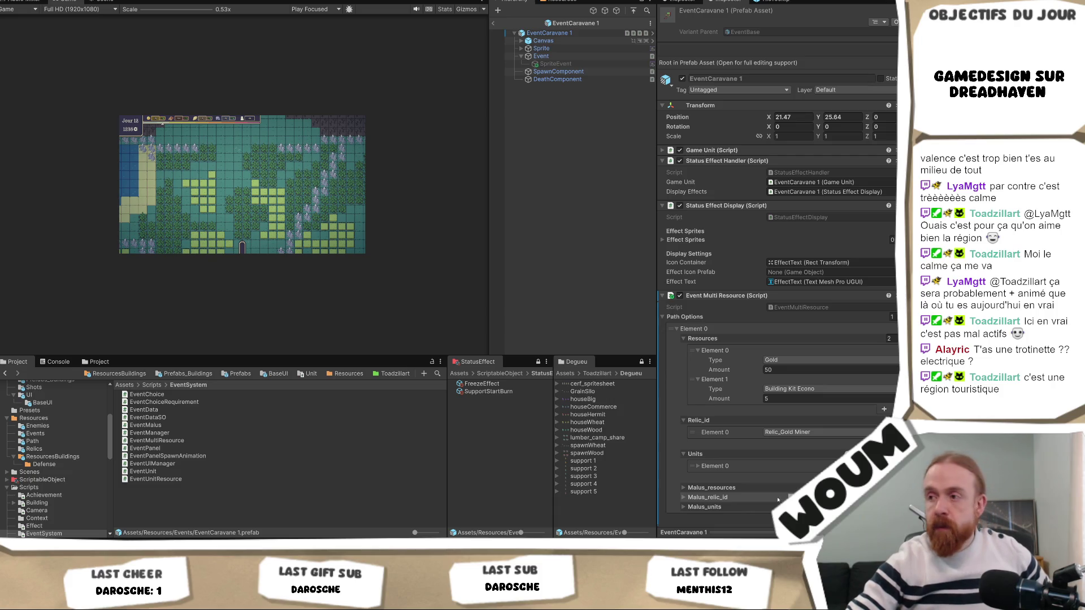
pyautogui.click(732, 489)
pyautogui.scroll(-1, 732, 492)
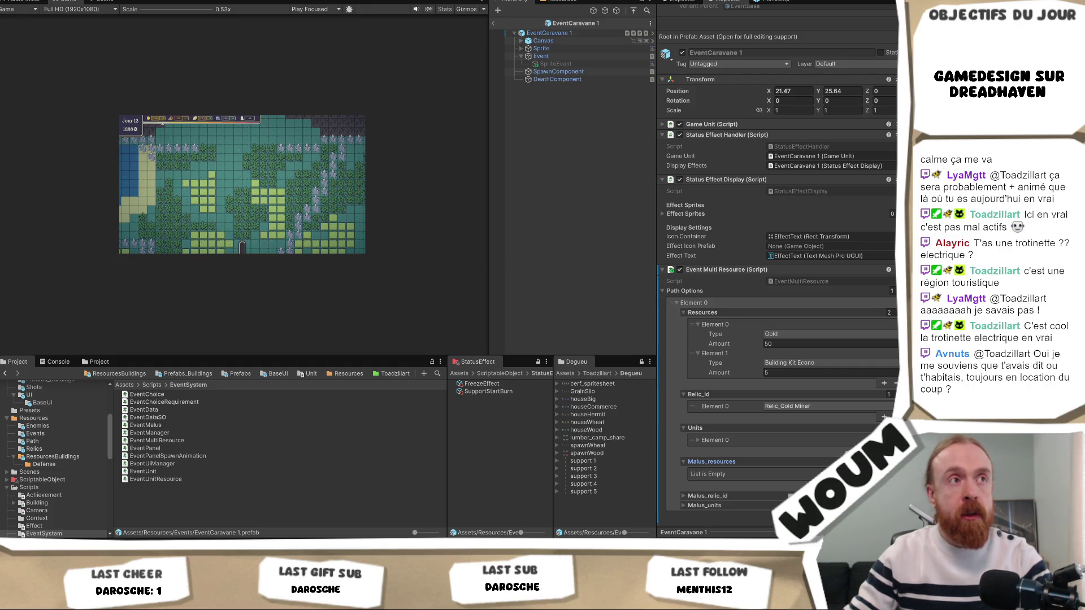
# - Add a Malus_resources entry with Type Gold and Amount -20
pyautogui.click(884, 485)
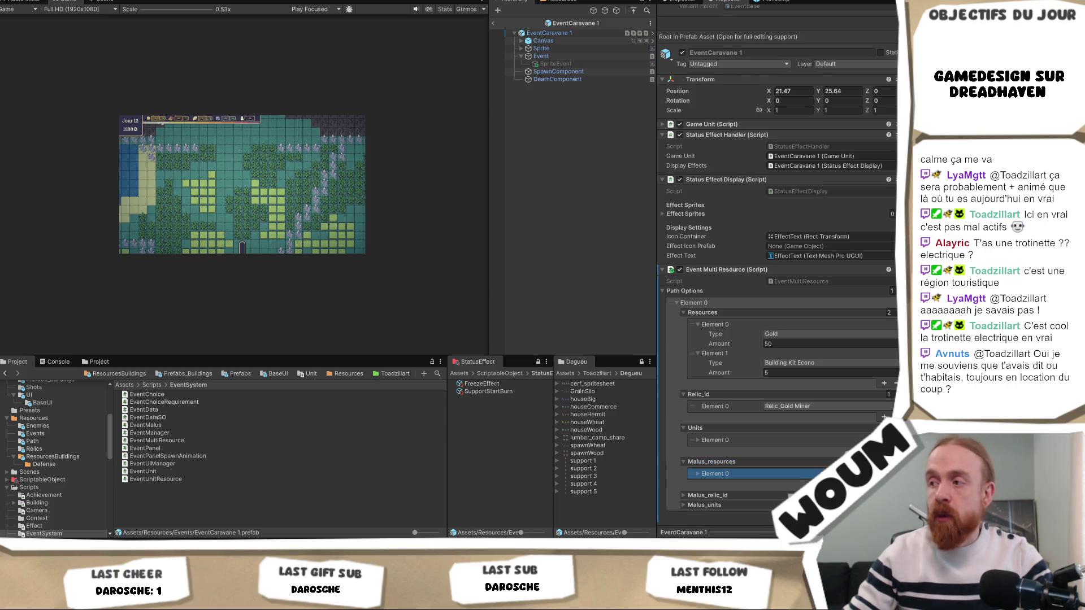
pyautogui.click(813, 475)
pyautogui.scroll(-2, 813, 469)
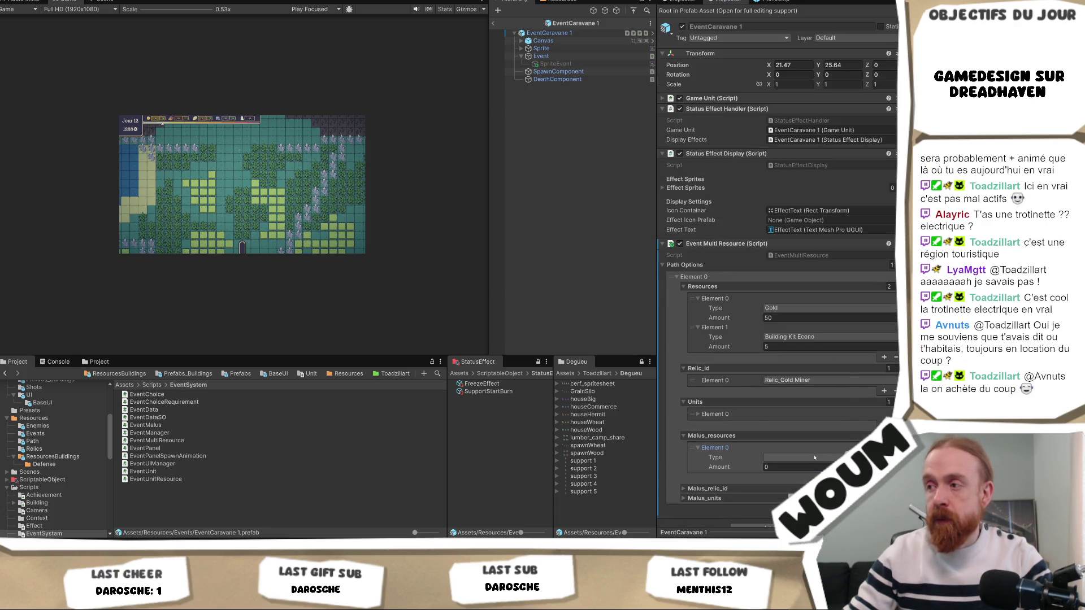
pyautogui.click(817, 457)
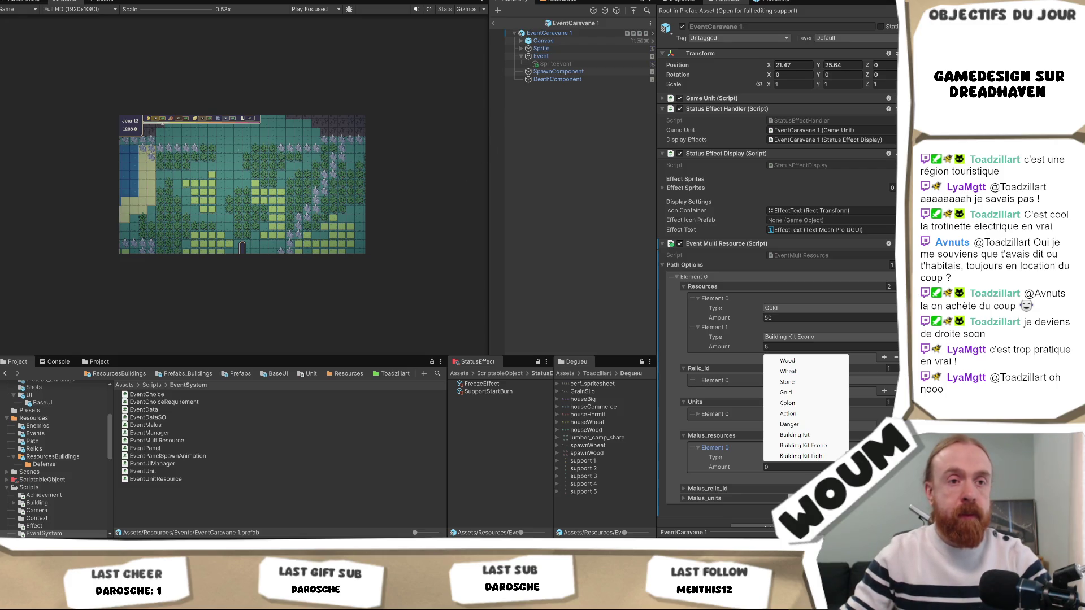
pyautogui.press('Escape')
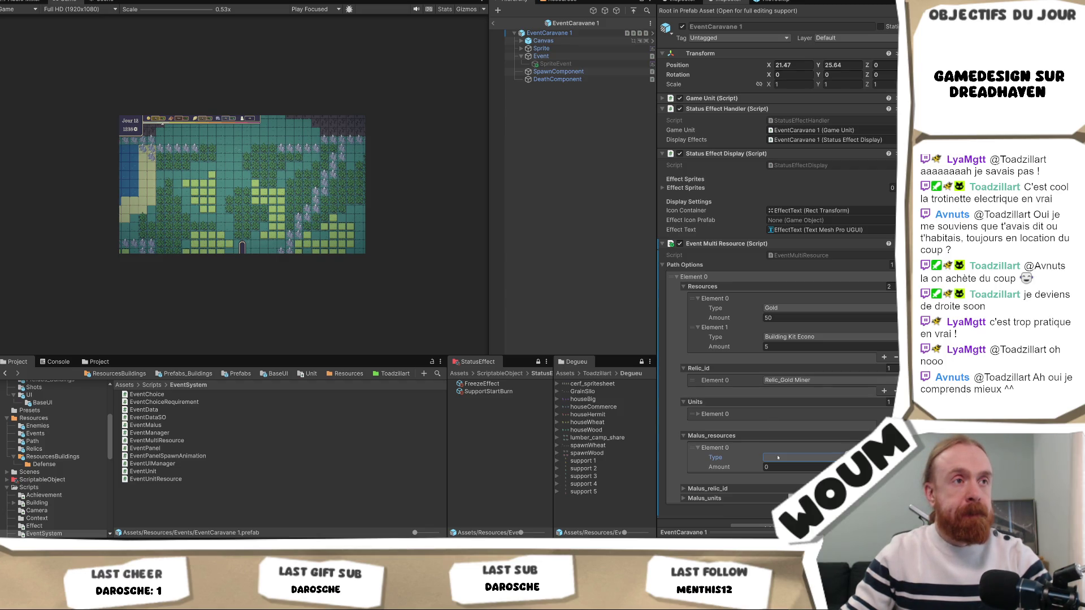
pyautogui.click(784, 459)
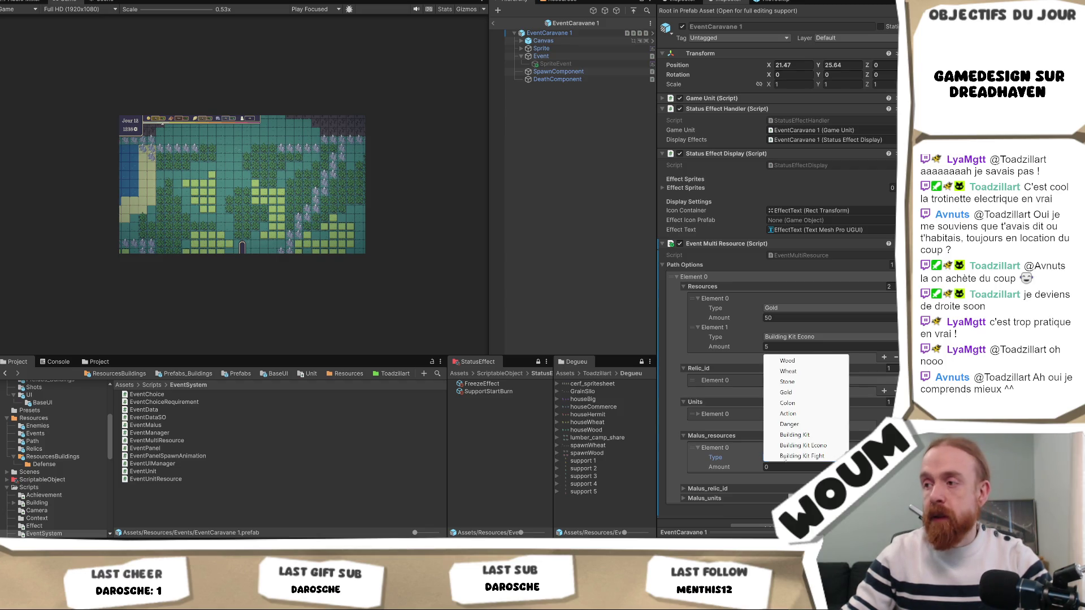
pyautogui.click(803, 394)
pyautogui.click(795, 466)
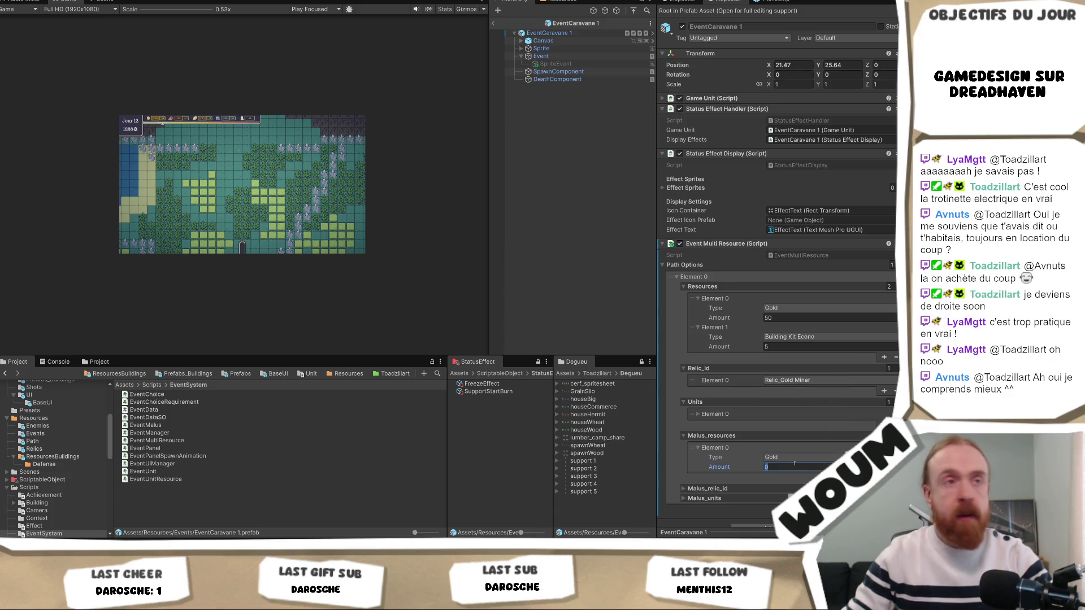
pyautogui.write('-20')
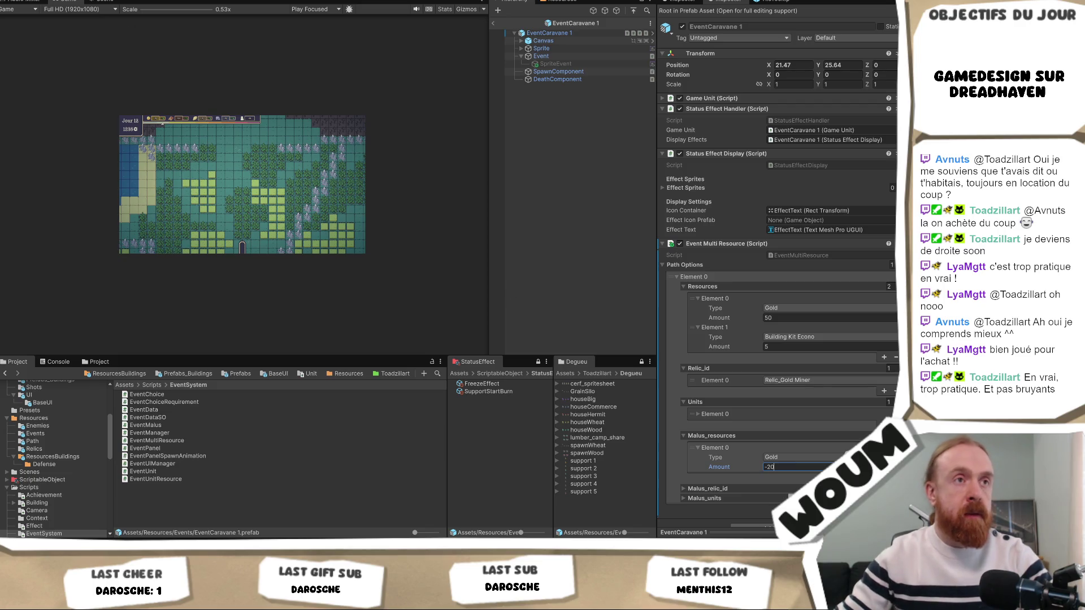
pyautogui.press('Return')
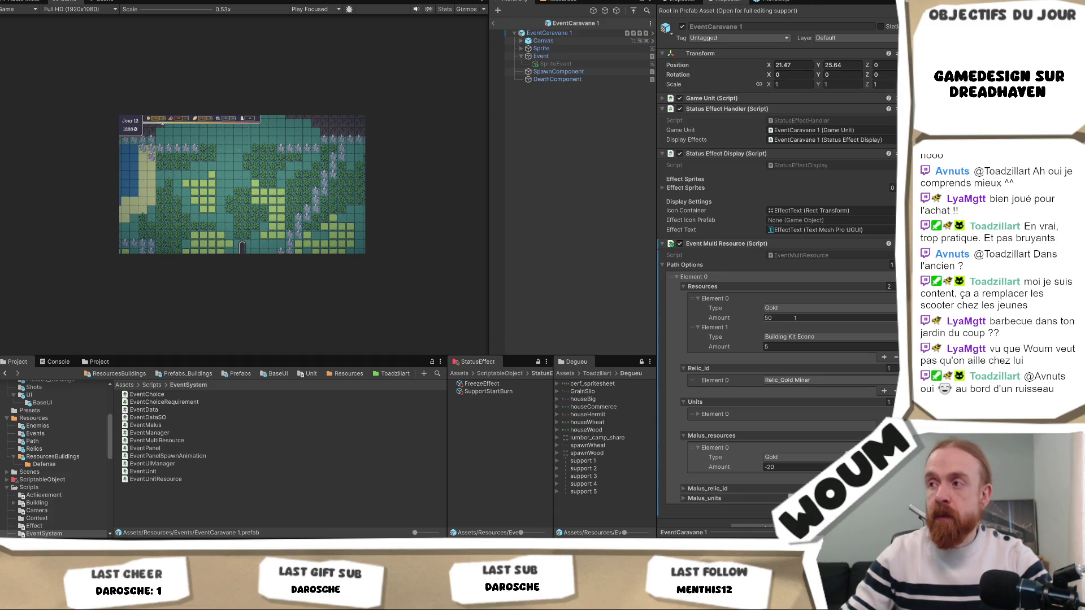
# - Change the first reward from Gold to Wood with Amount 50
pyautogui.click(795, 318)
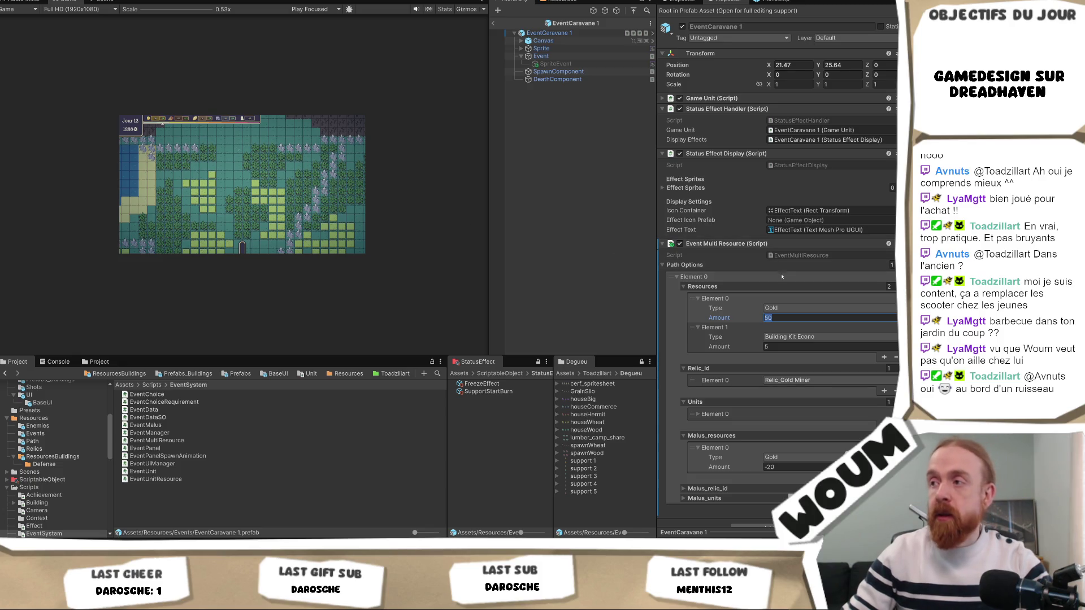
pyautogui.click(172, 229)
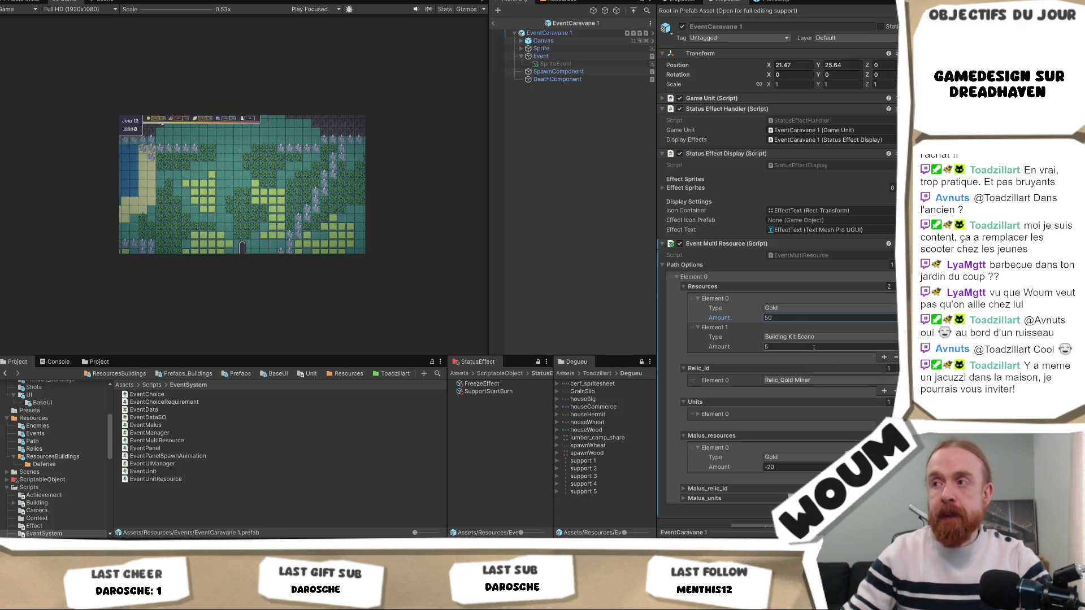
pyautogui.click(834, 309)
pyautogui.click(809, 319)
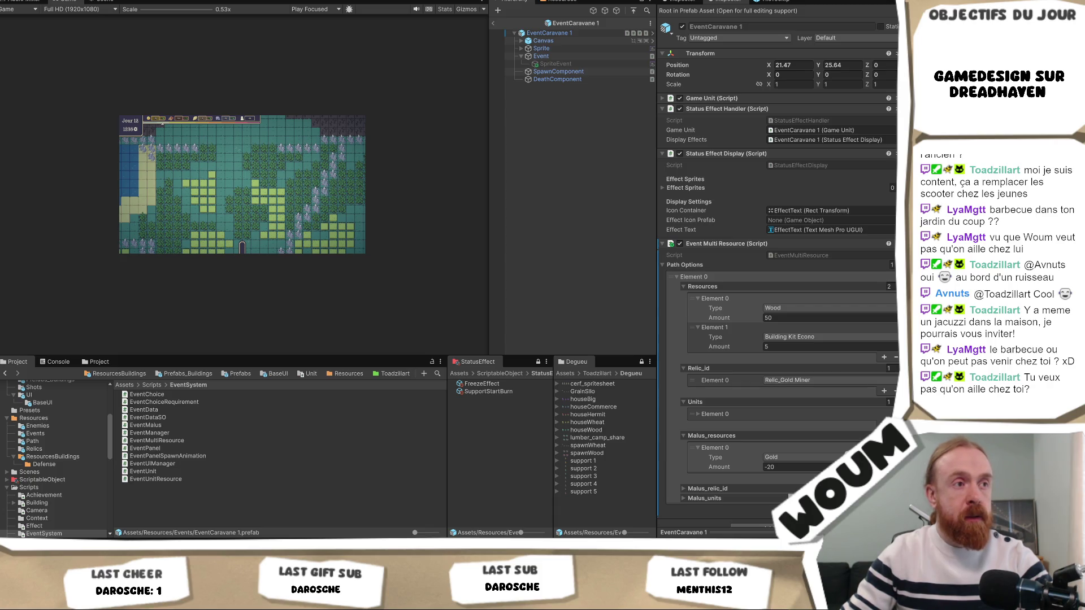
pyautogui.click(786, 318)
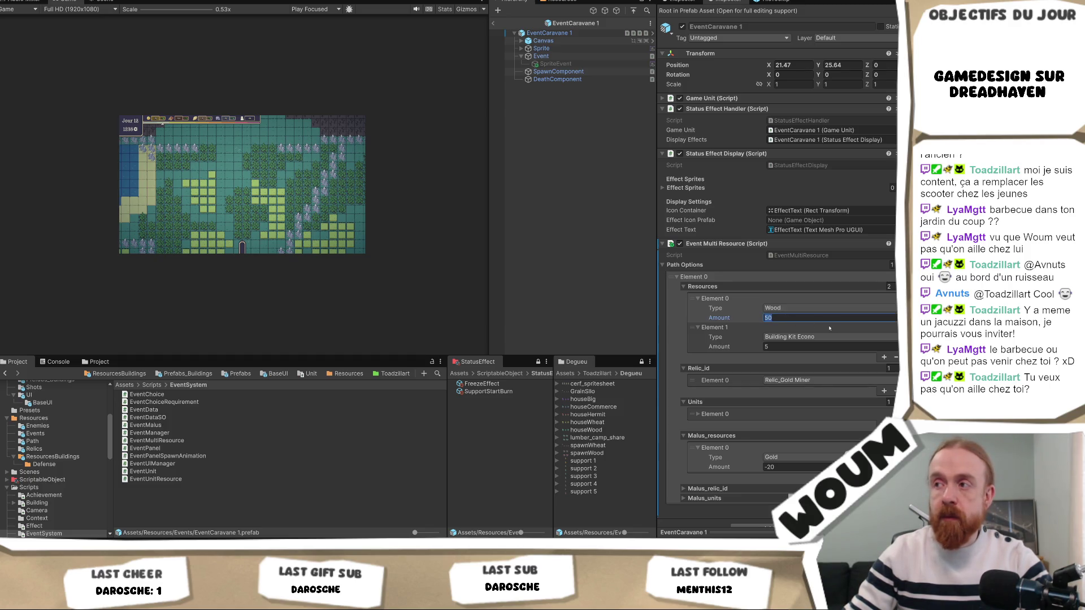
pyautogui.write('20')
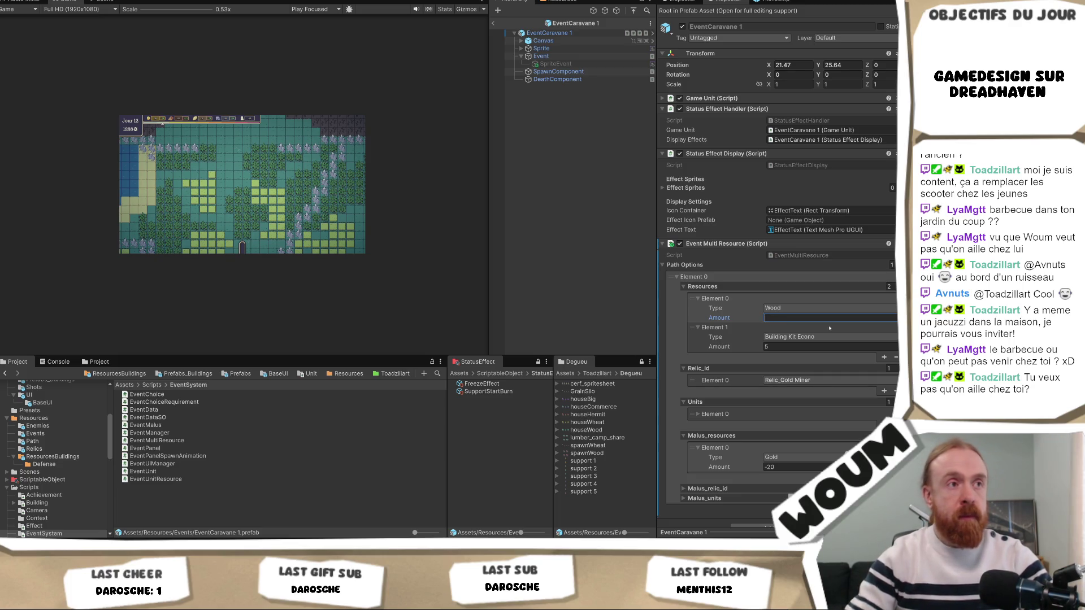
pyautogui.write('50')
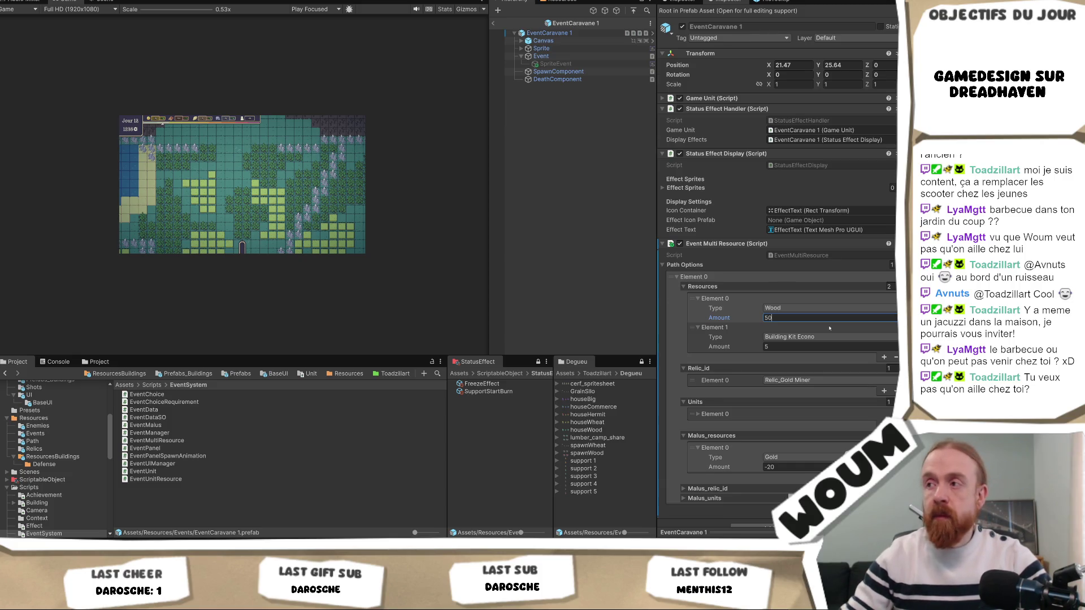
pyautogui.click(797, 363)
# - Make the second reward Stone 10 and set the Relic_id and Units list sizes to 0
pyautogui.click(794, 385)
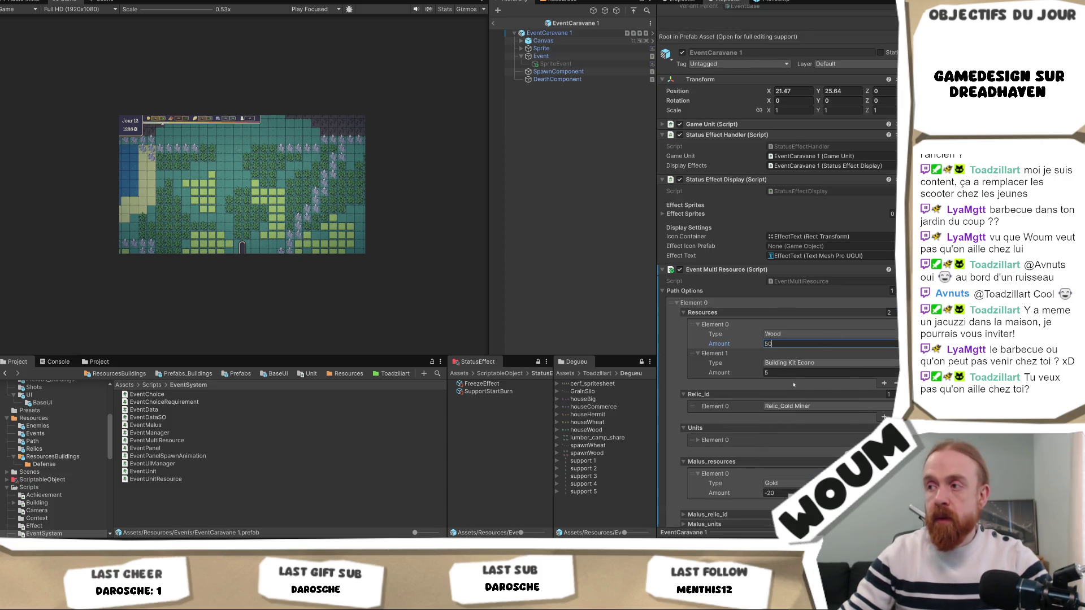
pyautogui.click(780, 373)
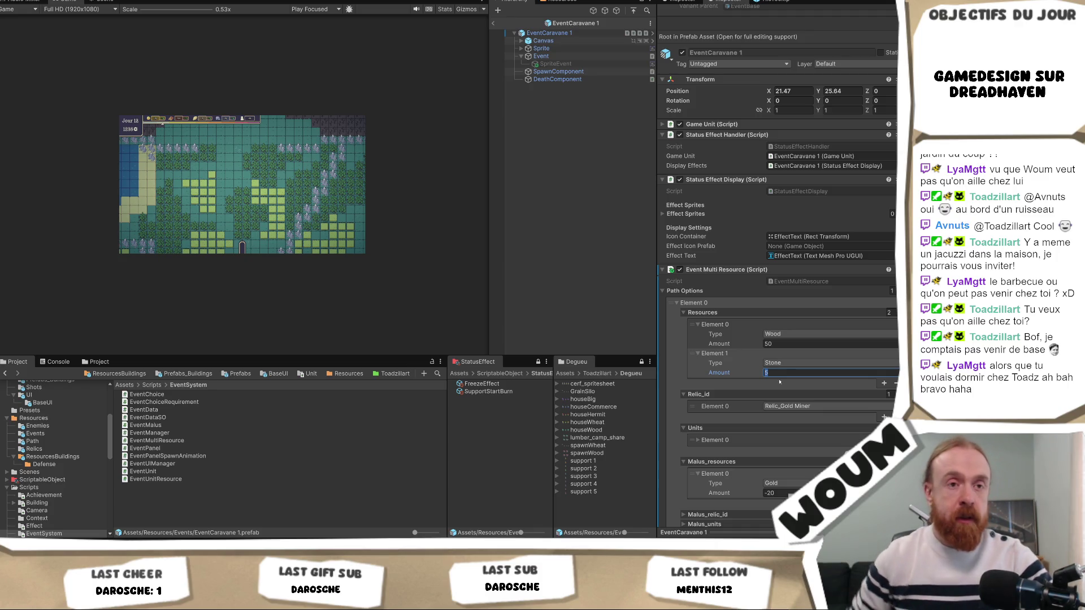
pyautogui.write('10')
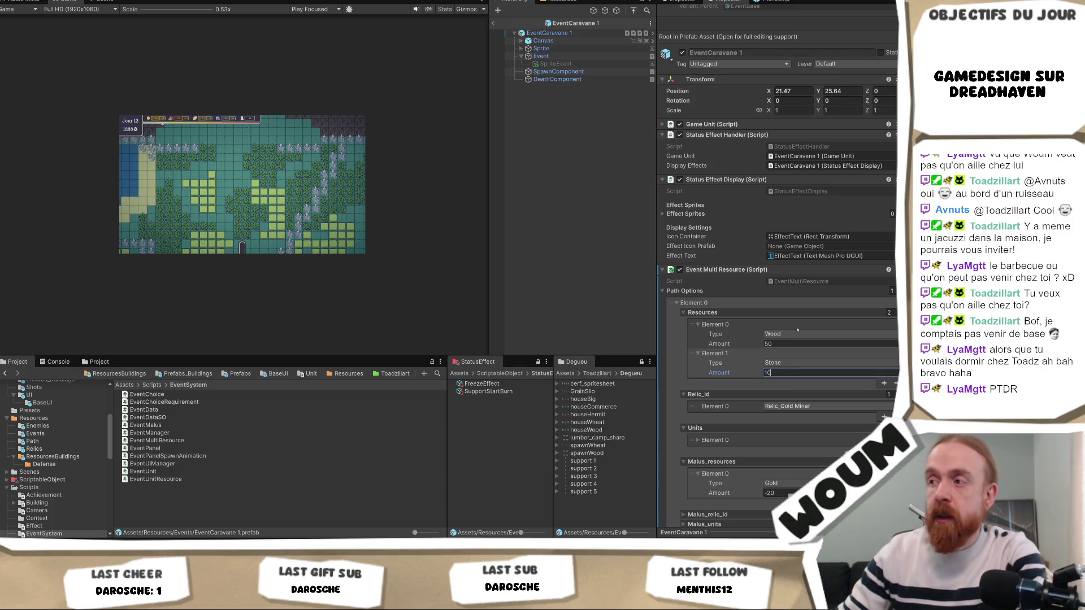
pyautogui.click(889, 394)
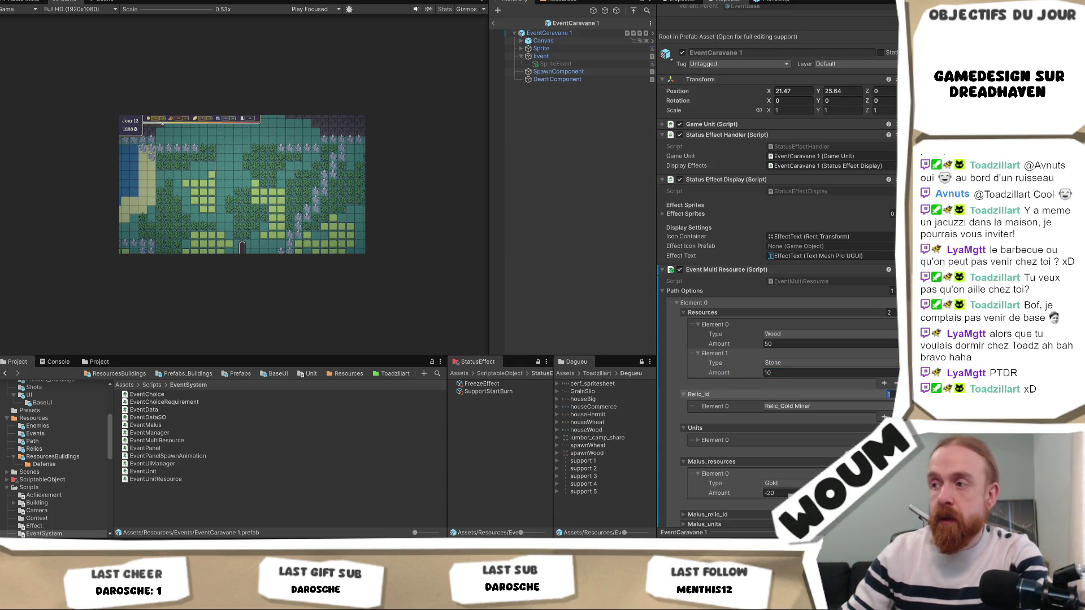
pyautogui.write('0')
pyautogui.press('Return')
pyautogui.click(889, 428)
pyautogui.write('0')
pyautogui.press('Return')
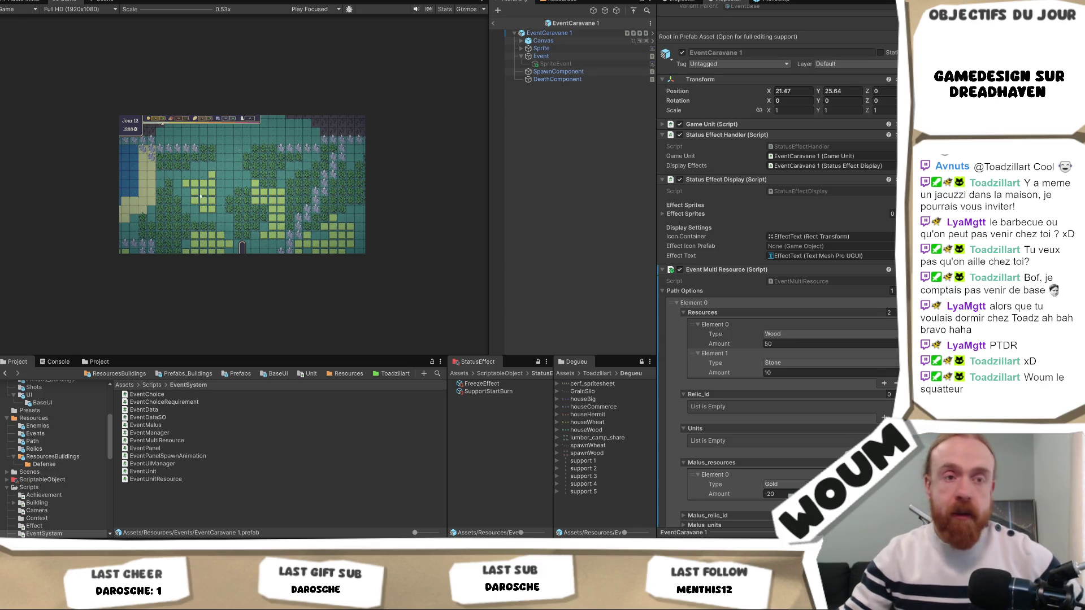
pyautogui.scroll(-1, 789, 383)
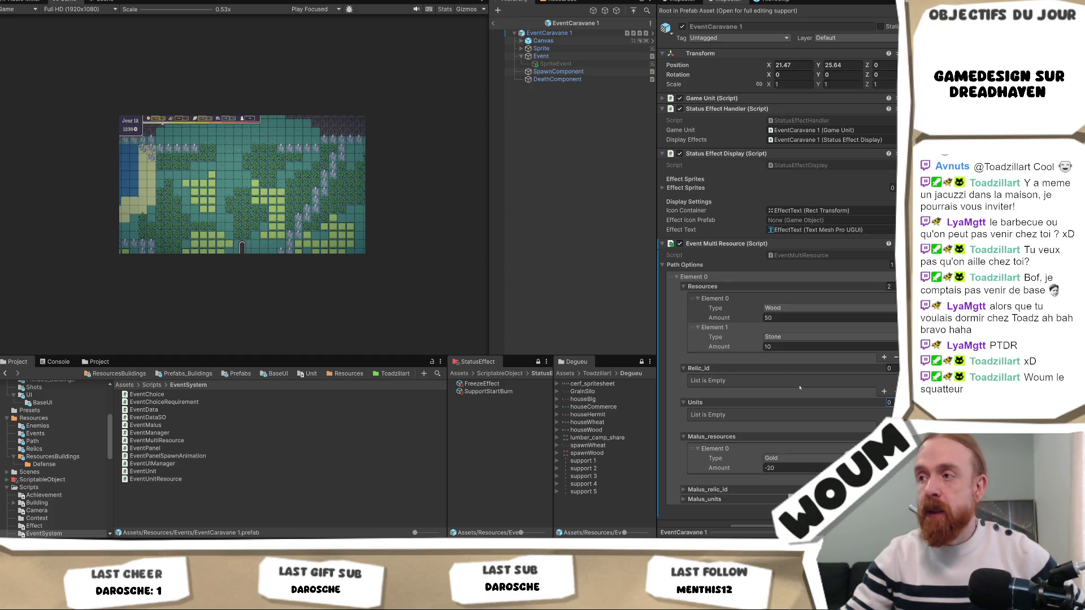
# - Add a second path option (Element 1) and expand it
pyautogui.scroll(-1, 799, 387)
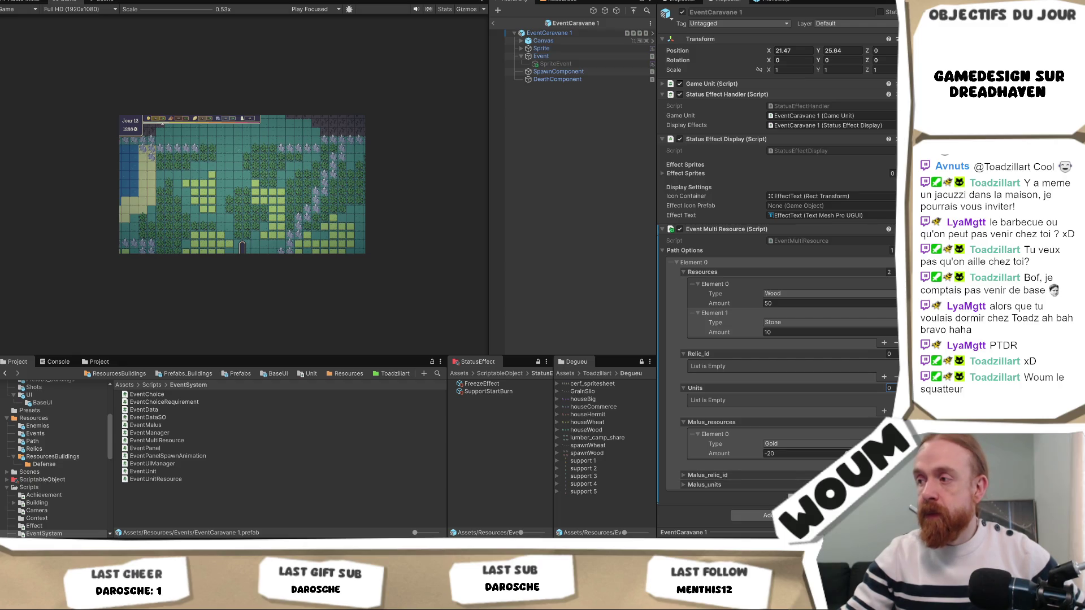
pyautogui.click(884, 495)
pyautogui.scroll(-1, 701, 486)
pyautogui.click(701, 486)
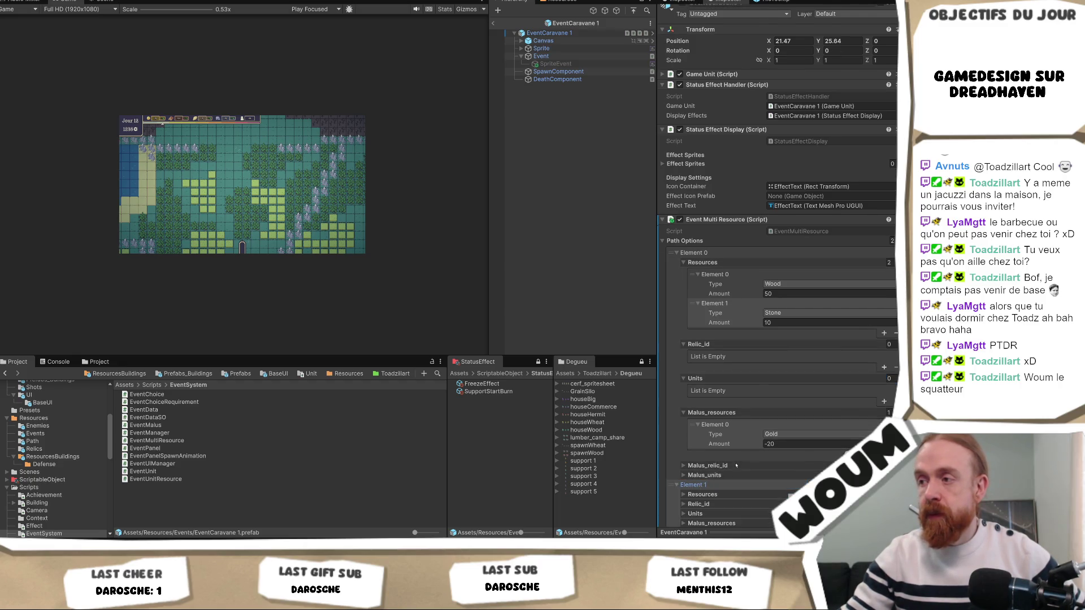
pyautogui.scroll(-3, 712, 458)
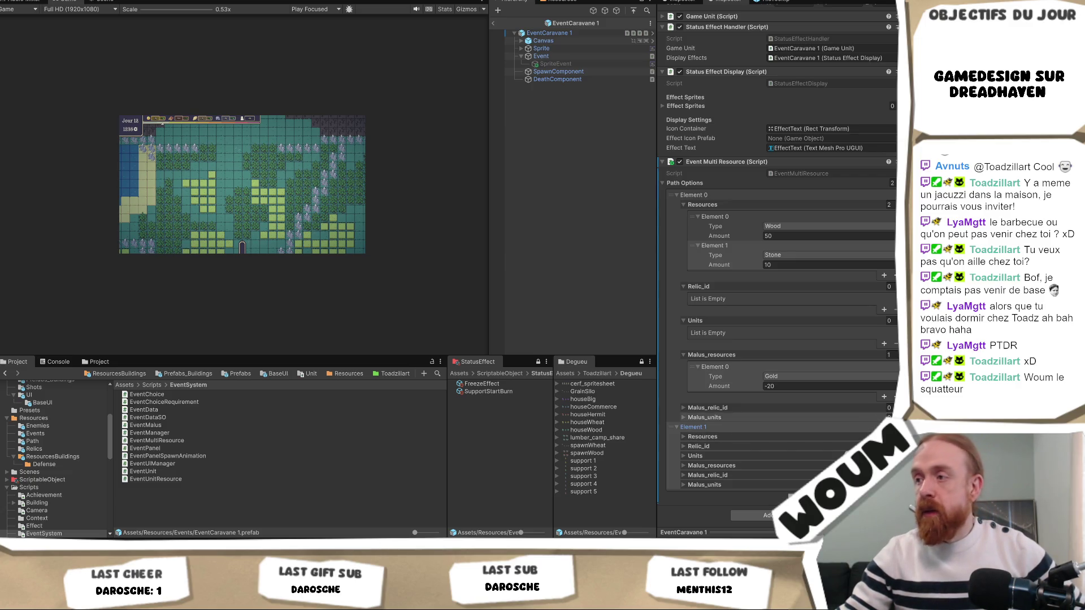
# - Give Element 1 a Resources entry of Building Kit Econo with Amount 1
pyautogui.click(684, 456)
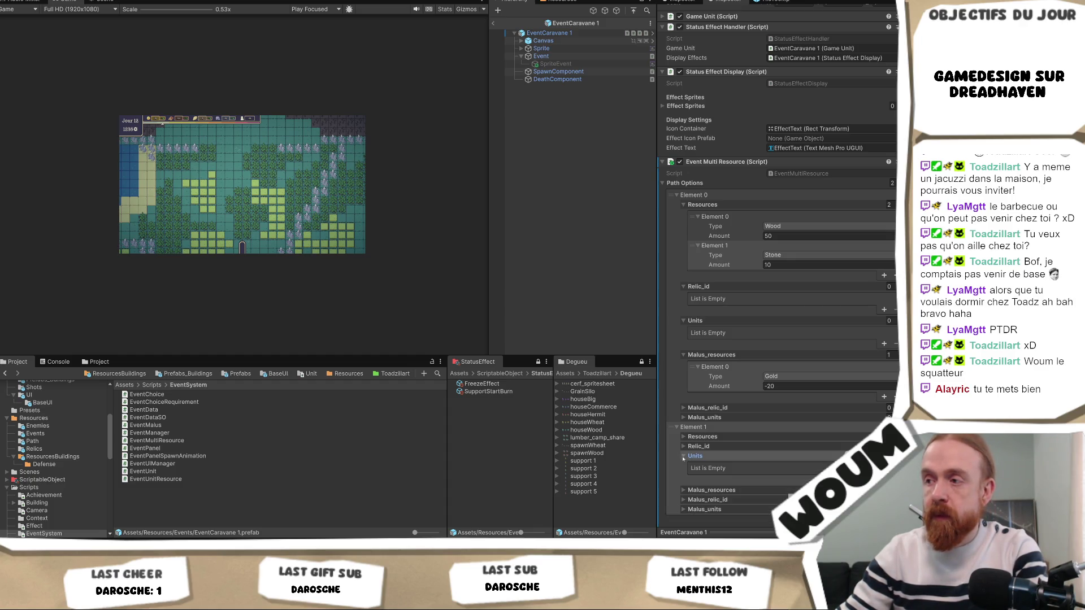
pyautogui.click(684, 457)
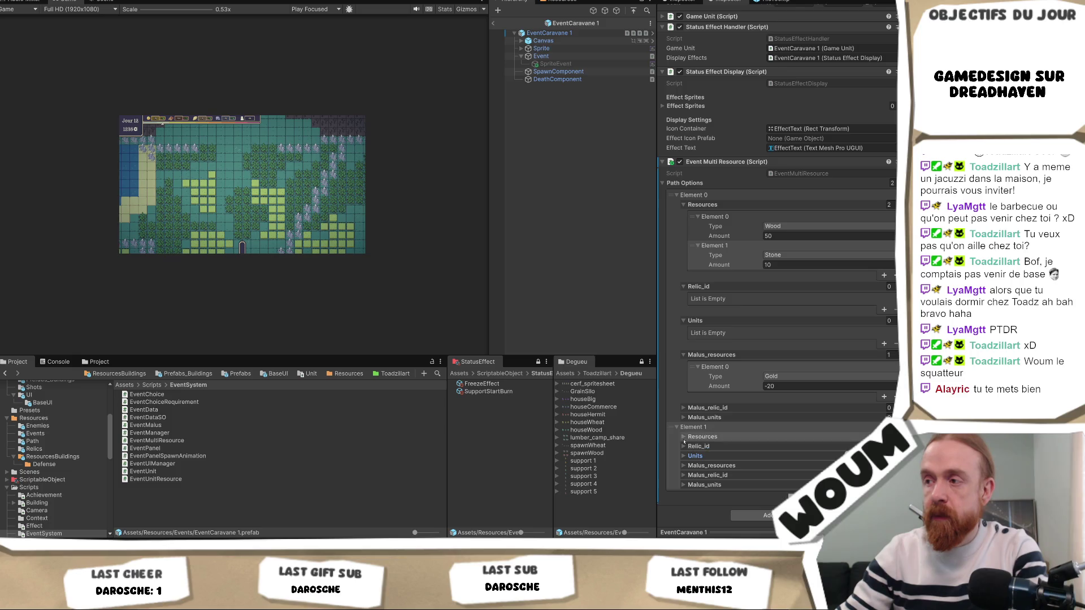
pyautogui.click(683, 437)
pyautogui.click(884, 459)
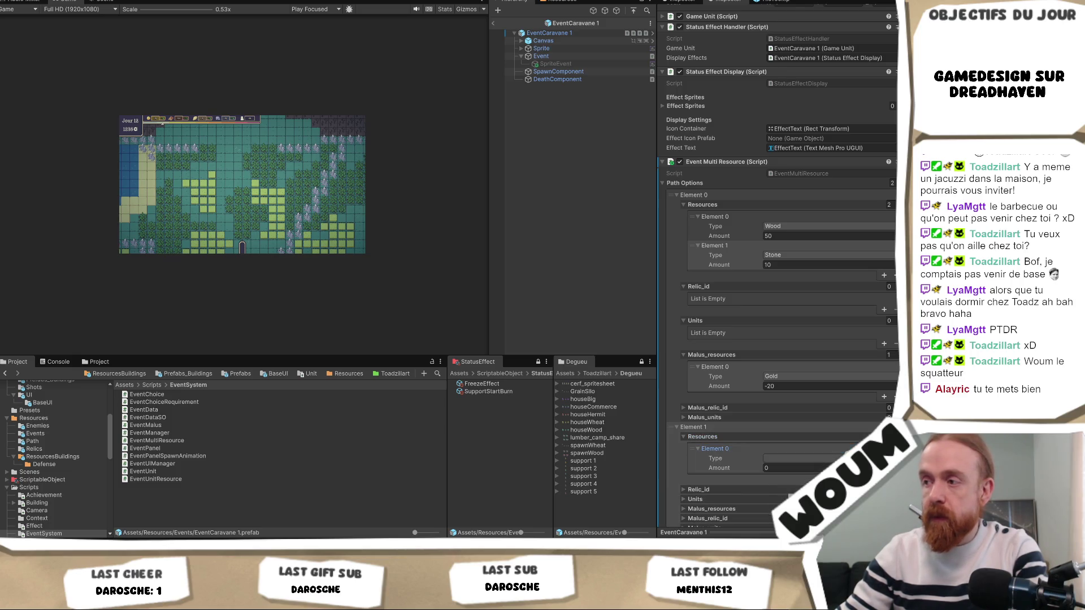
pyautogui.click(825, 458)
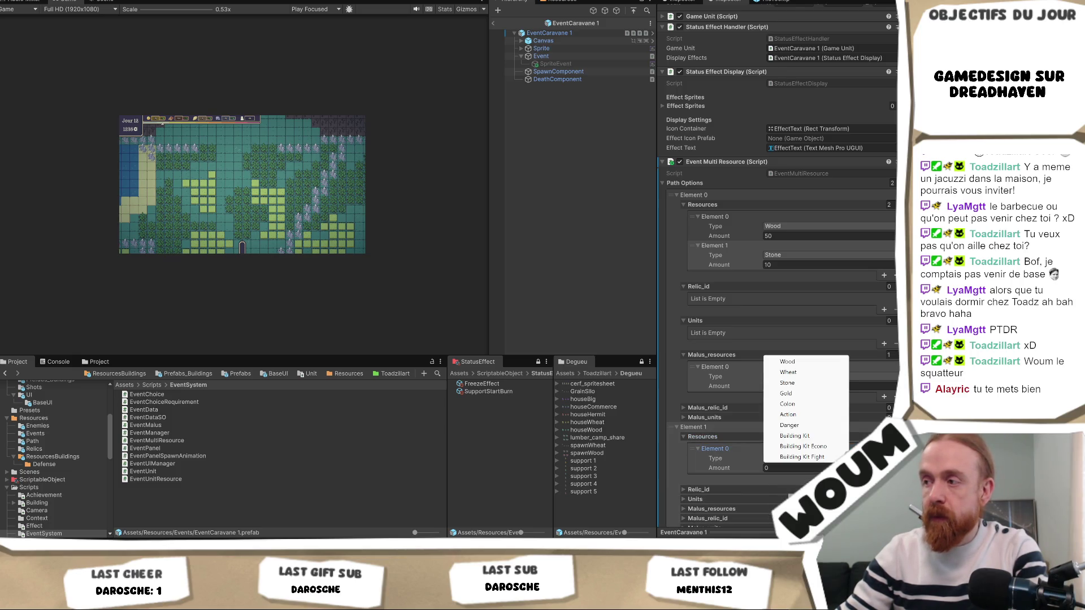
pyautogui.click(825, 447)
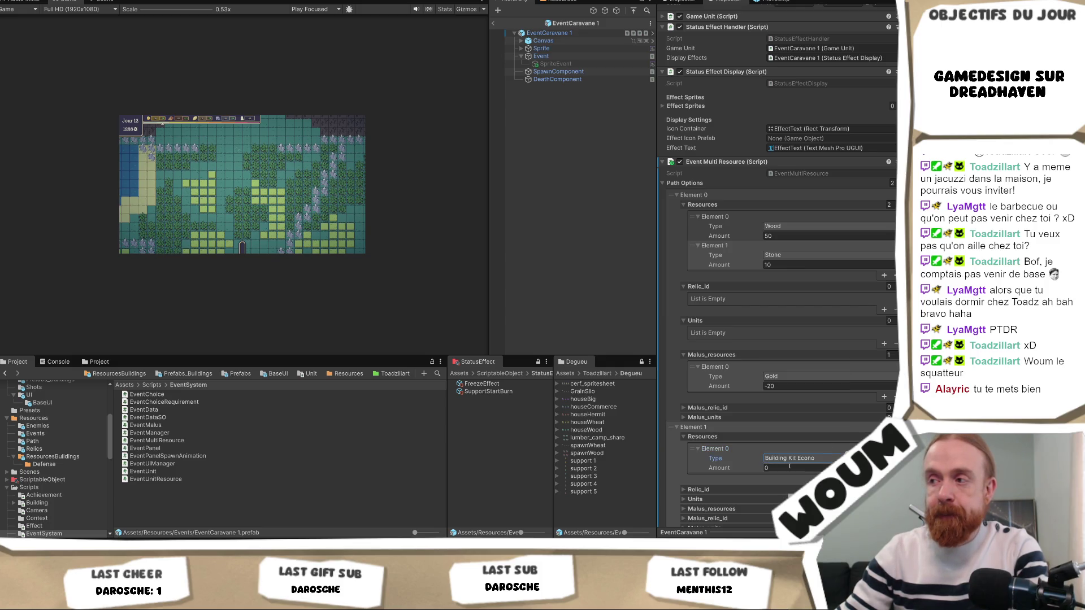
pyautogui.click(789, 468)
pyautogui.write('1')
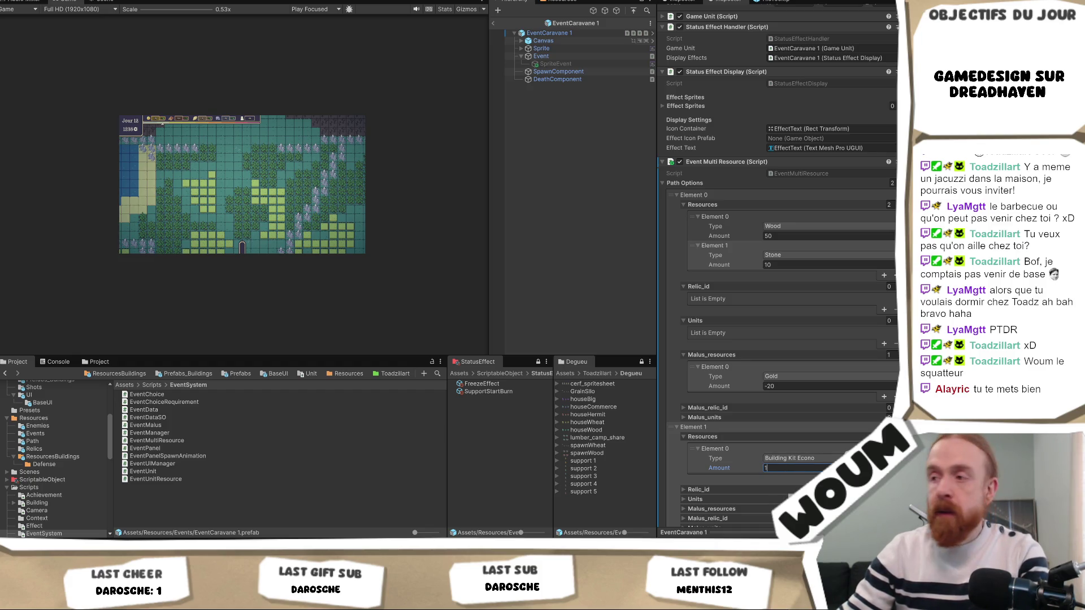
# - Expand Element 1's Malus_resources and edit its Gold -20 malus amount
pyautogui.scroll(-2, 777, 283)
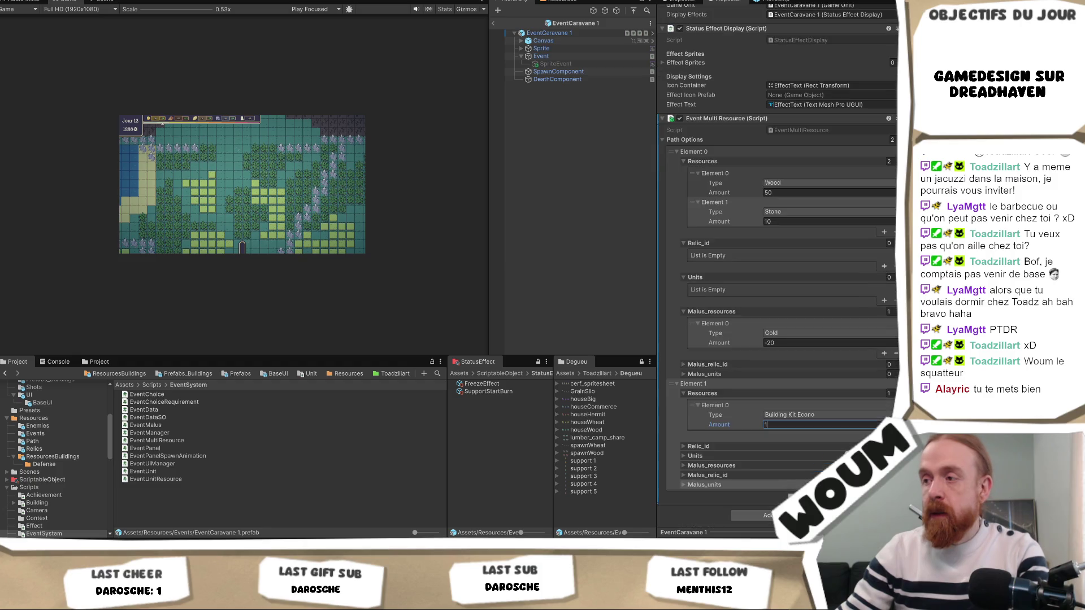
pyautogui.click(715, 465)
pyautogui.click(743, 480)
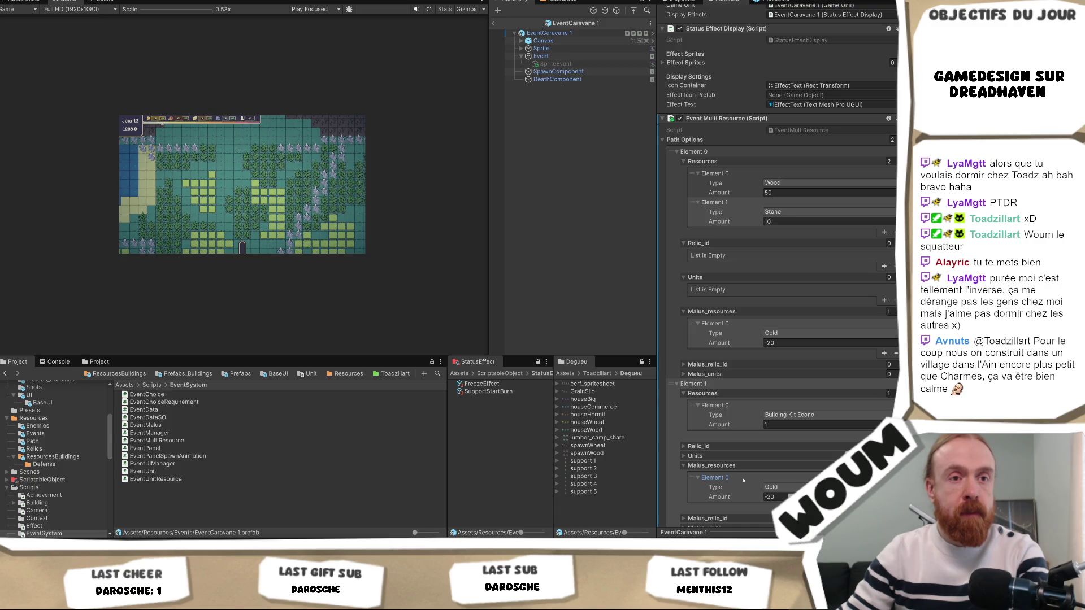
pyautogui.scroll(-1, 766, 484)
pyautogui.click(770, 471)
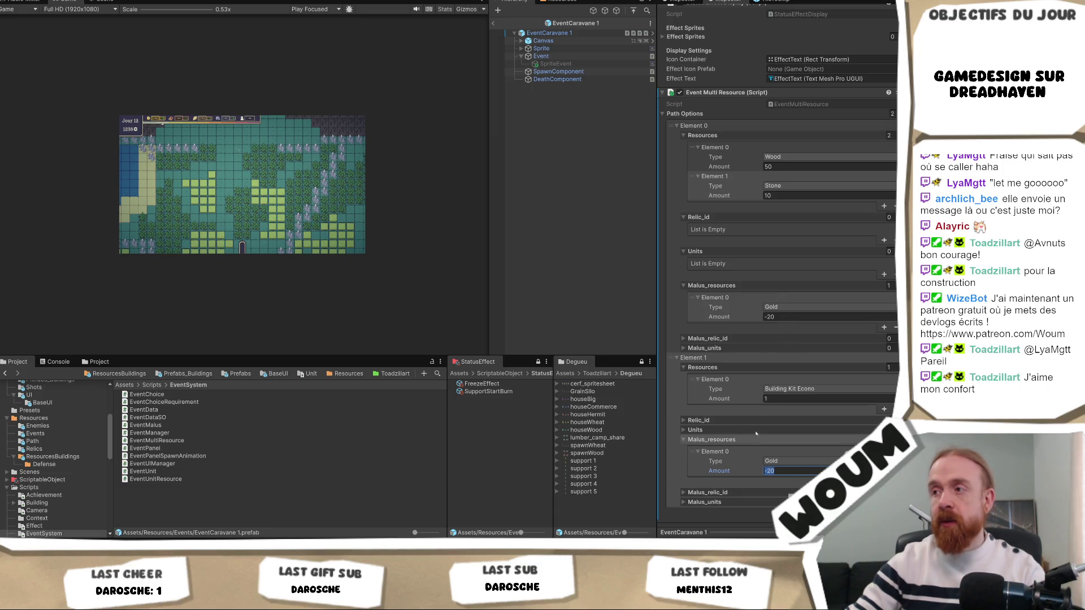
# - Add a third path option and expand its Resources Element 0 details
pyautogui.click(884, 512)
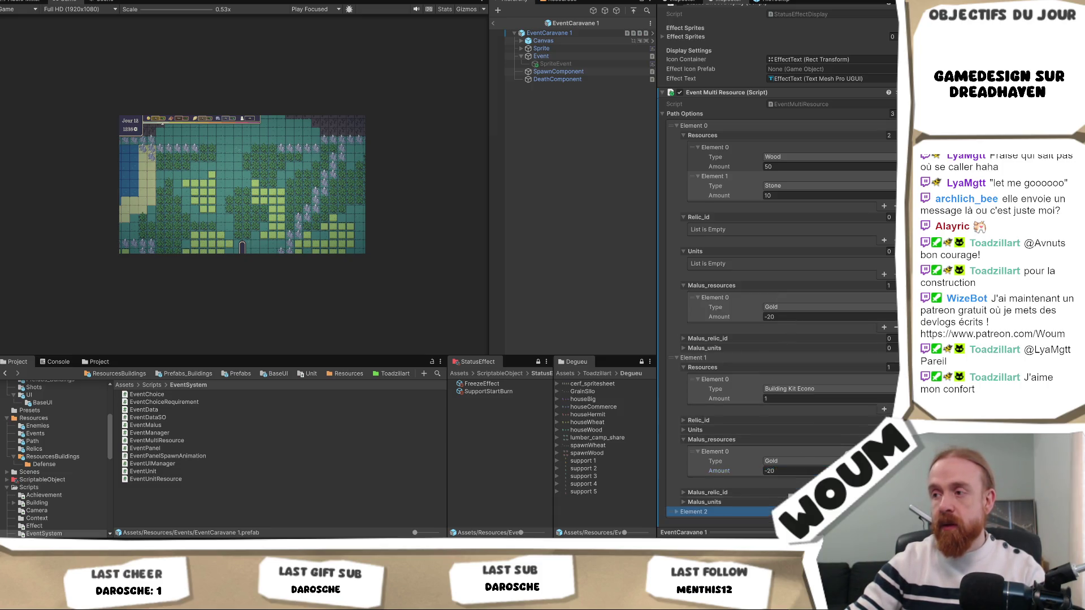
pyautogui.scroll(-1, 733, 495)
pyautogui.click(694, 485)
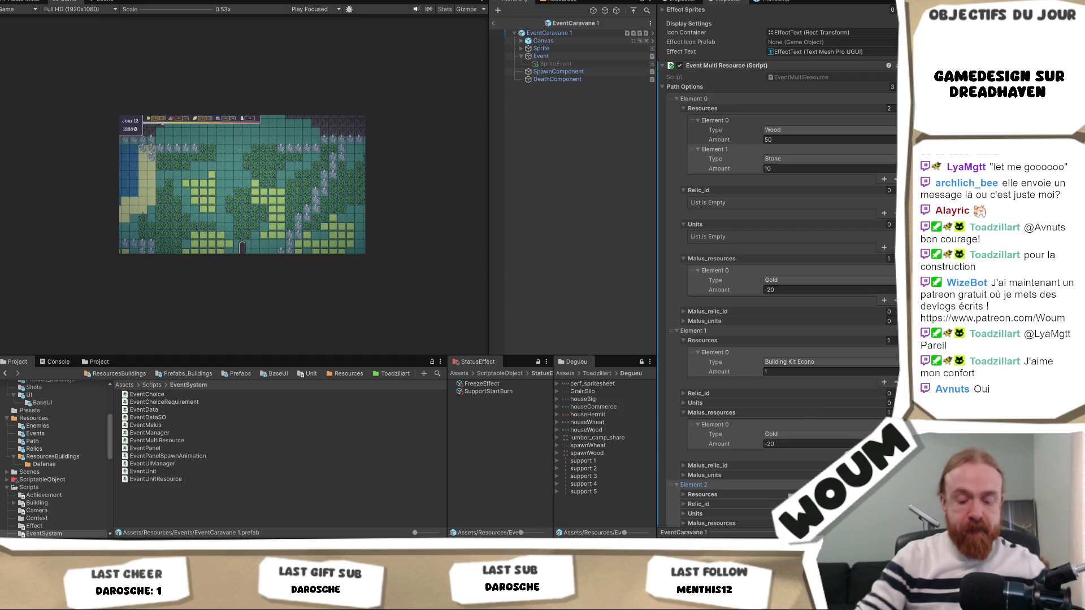
pyautogui.scroll(-3, 764, 452)
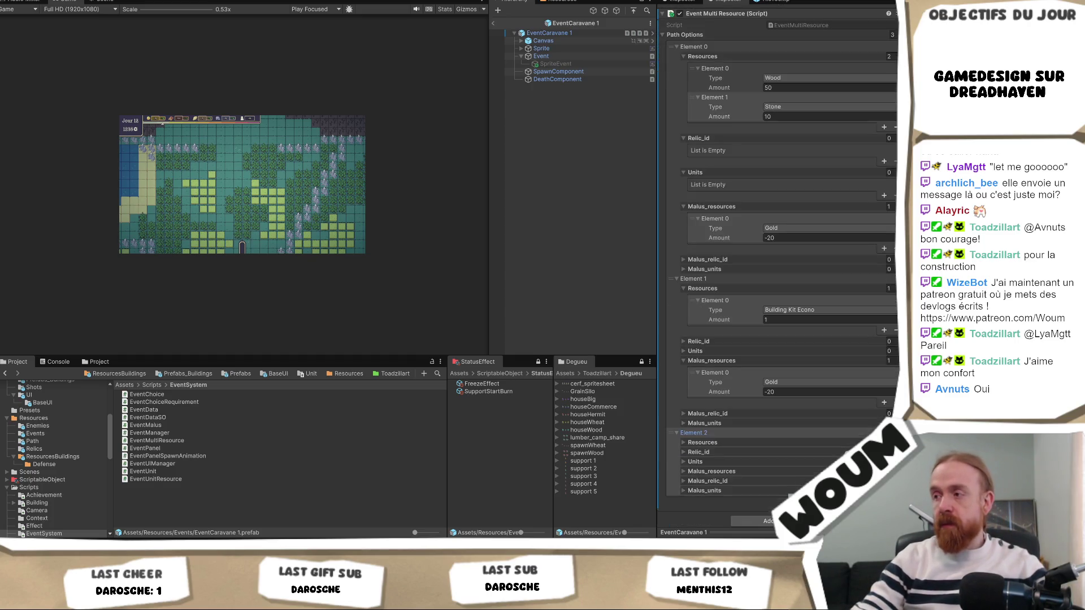
pyautogui.click(764, 443)
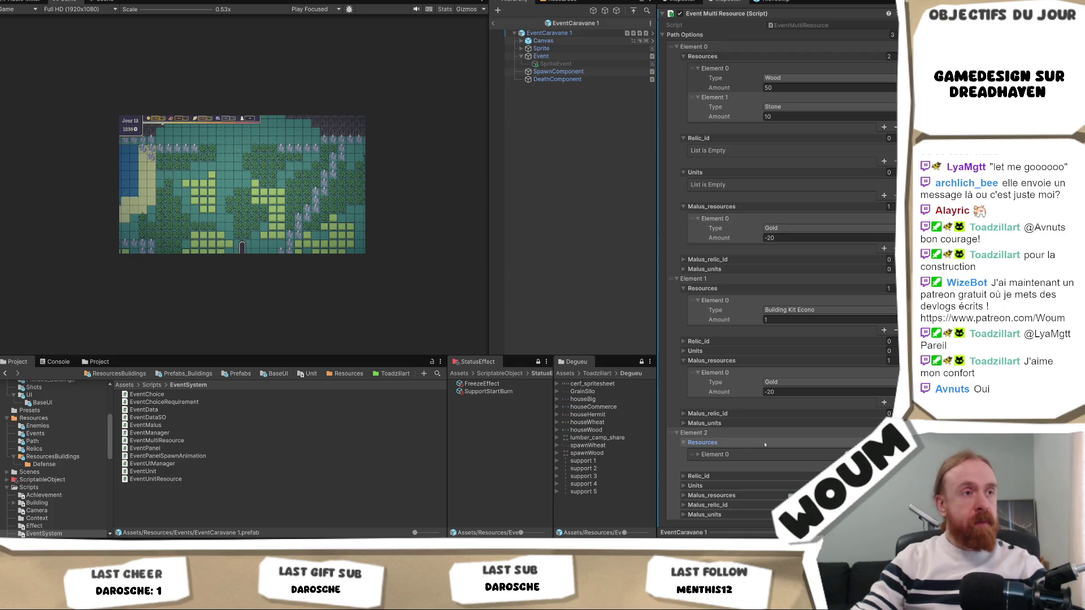
pyautogui.click(756, 462)
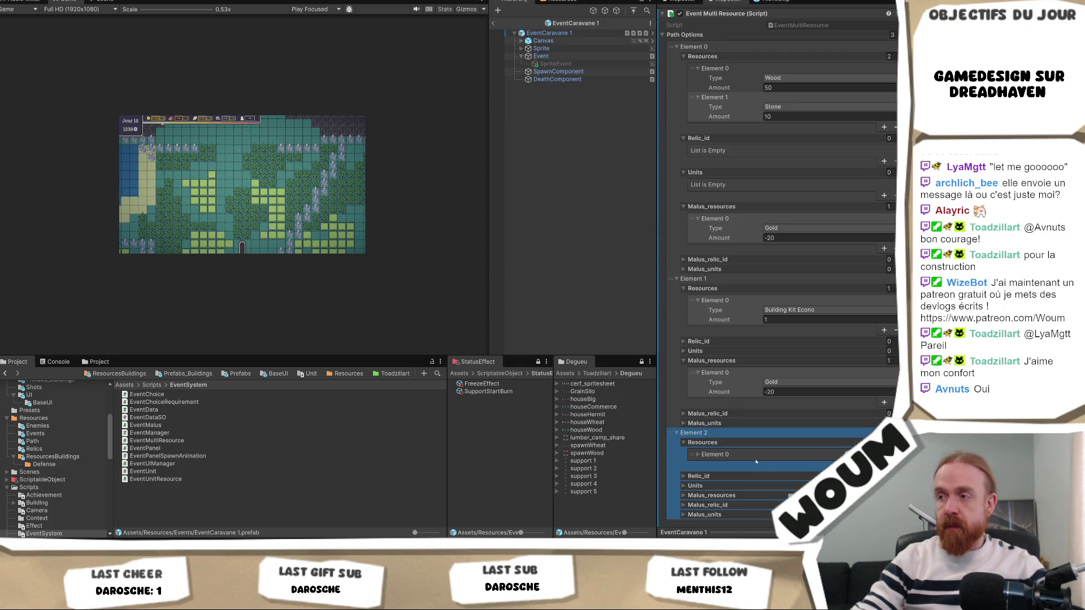
pyautogui.click(746, 456)
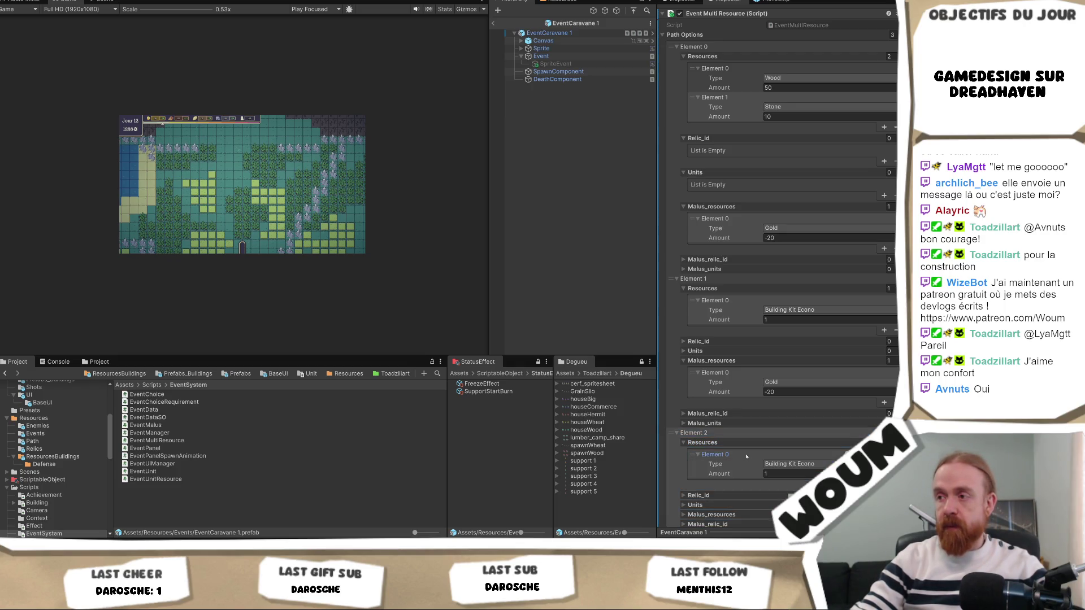
# - Set the third option's reward type to Colon and bring up its Gold -20 malus
pyautogui.click(806, 468)
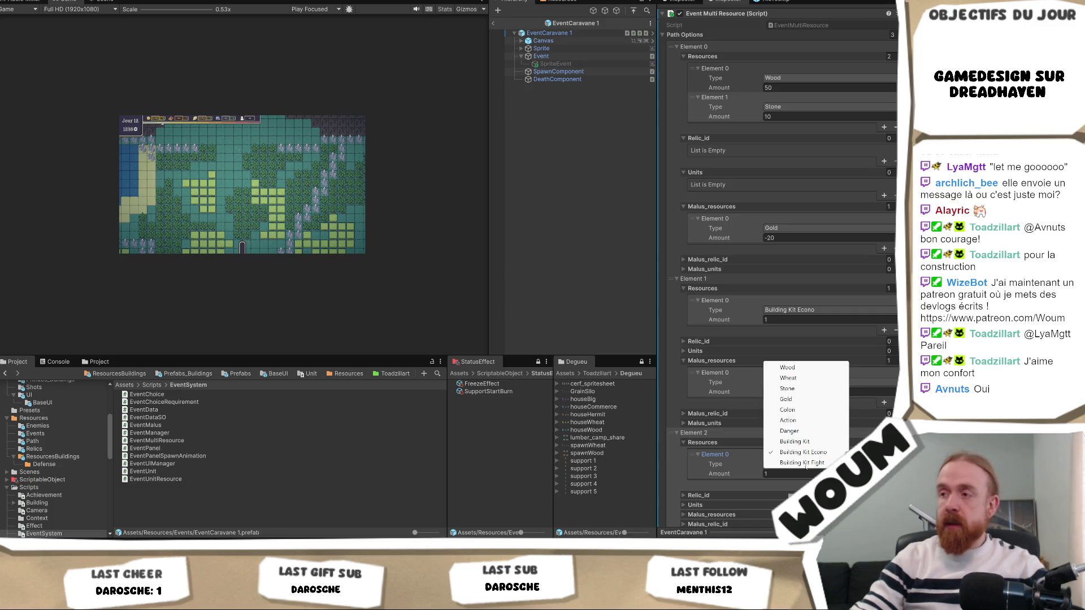
pyautogui.click(809, 464)
pyautogui.scroll(-3, 774, 465)
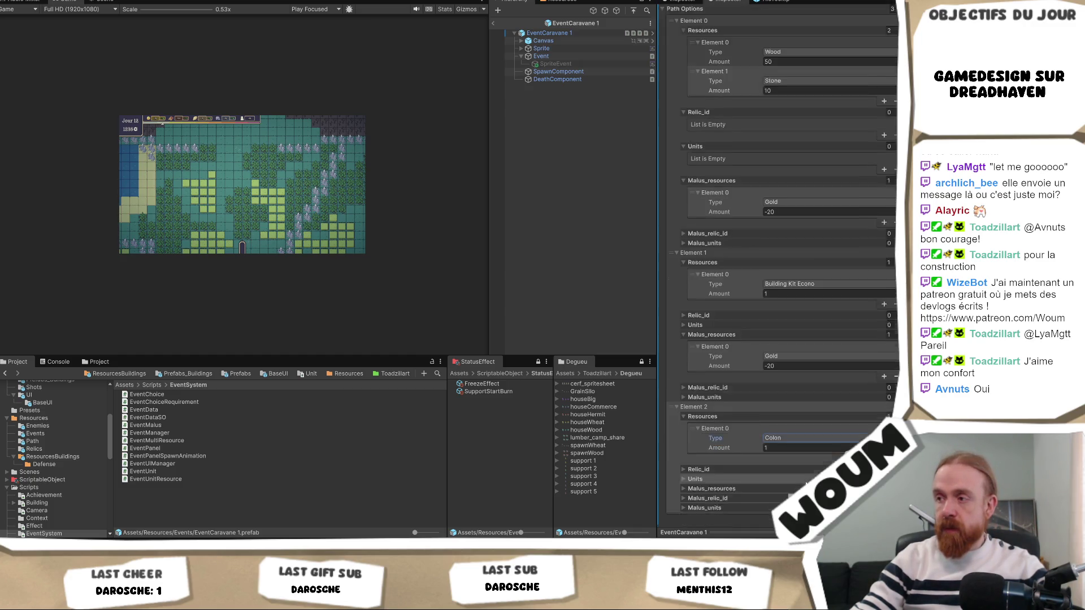
pyautogui.click(733, 466)
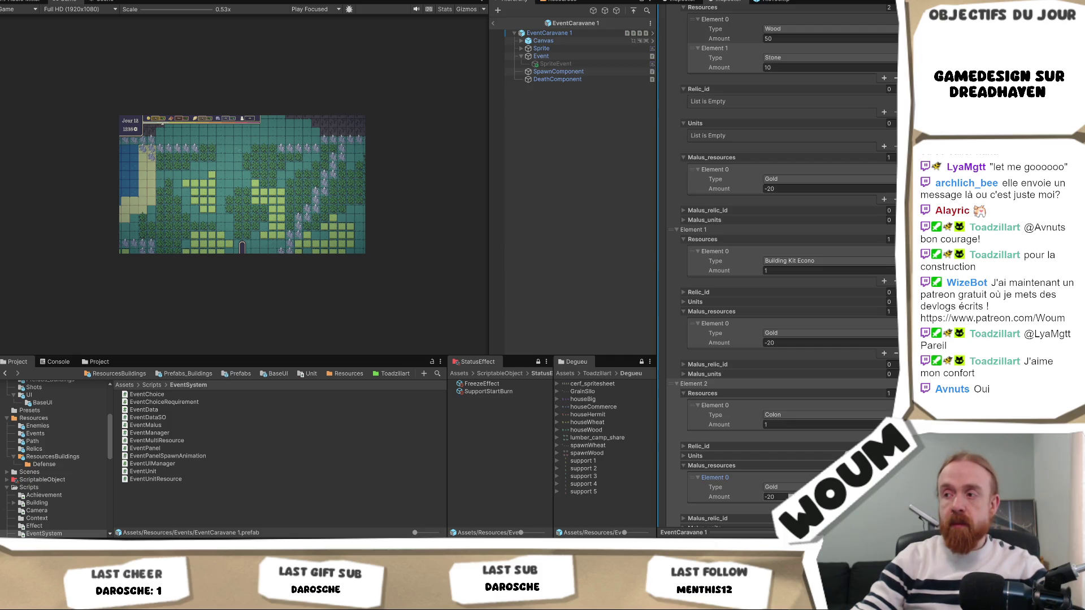
pyautogui.click(772, 497)
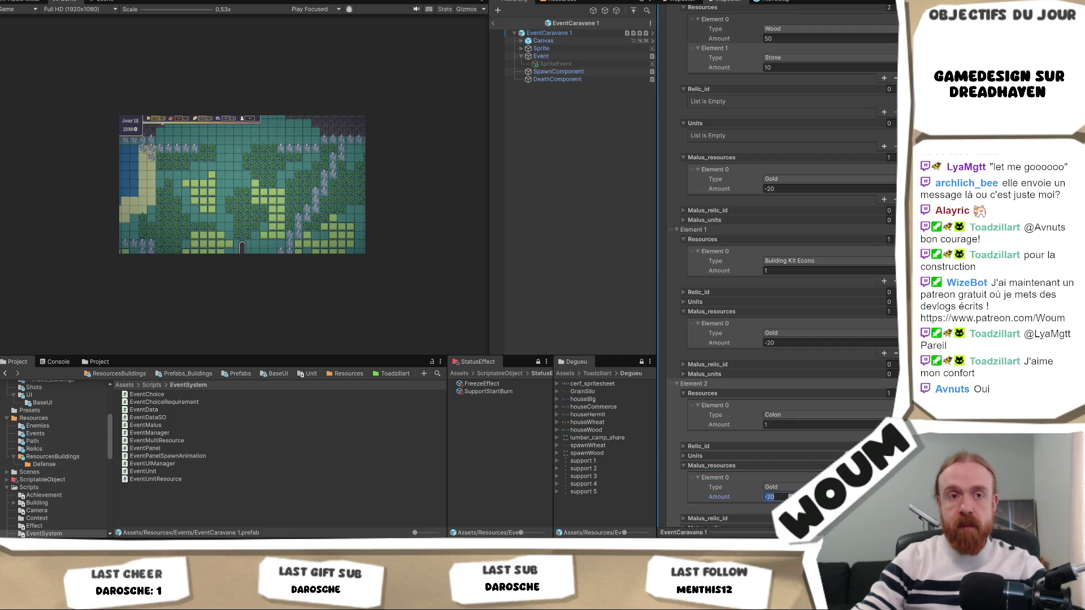
# - Change the third path option's Gold malus amount to -10
pyautogui.write('-10')
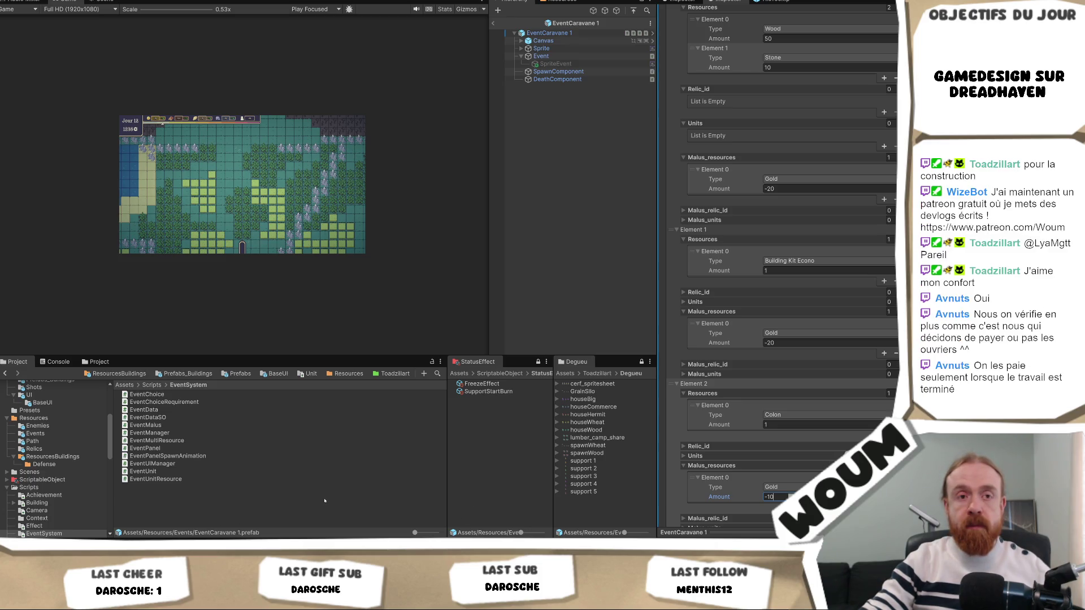
pyautogui.scroll(-1, 750, 478)
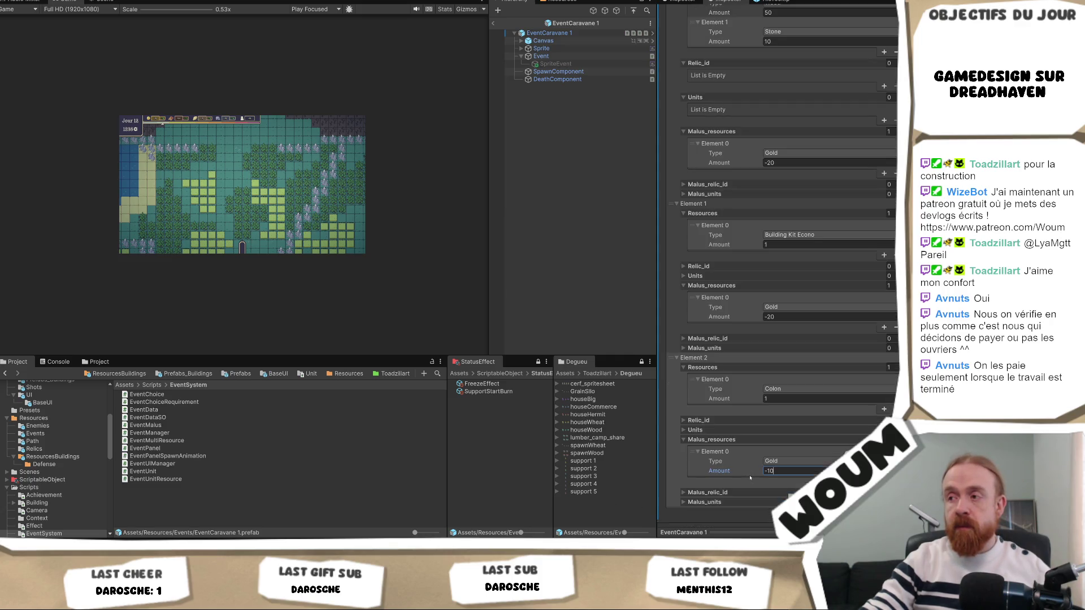
pyautogui.scroll(-1, 750, 478)
pyautogui.scroll(1, 748, 480)
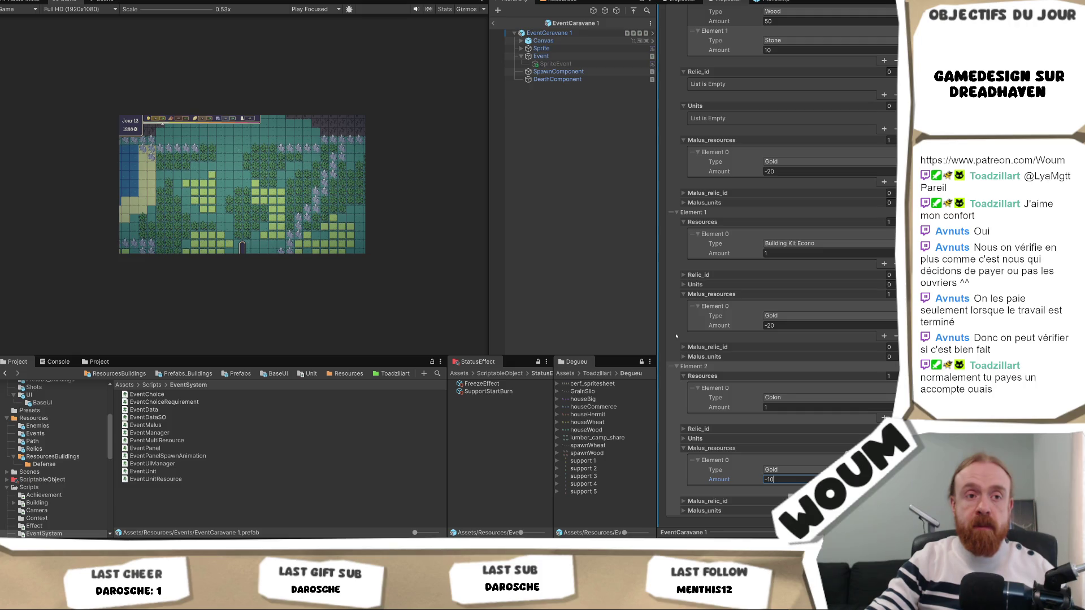
pyautogui.rightClick(760, 355)
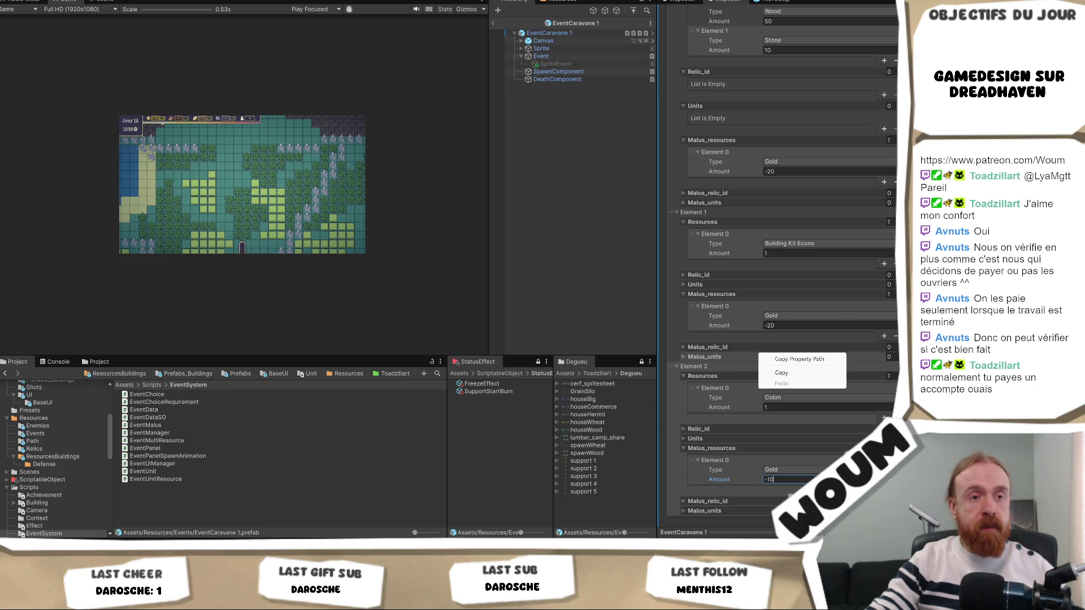
pyautogui.press('Escape')
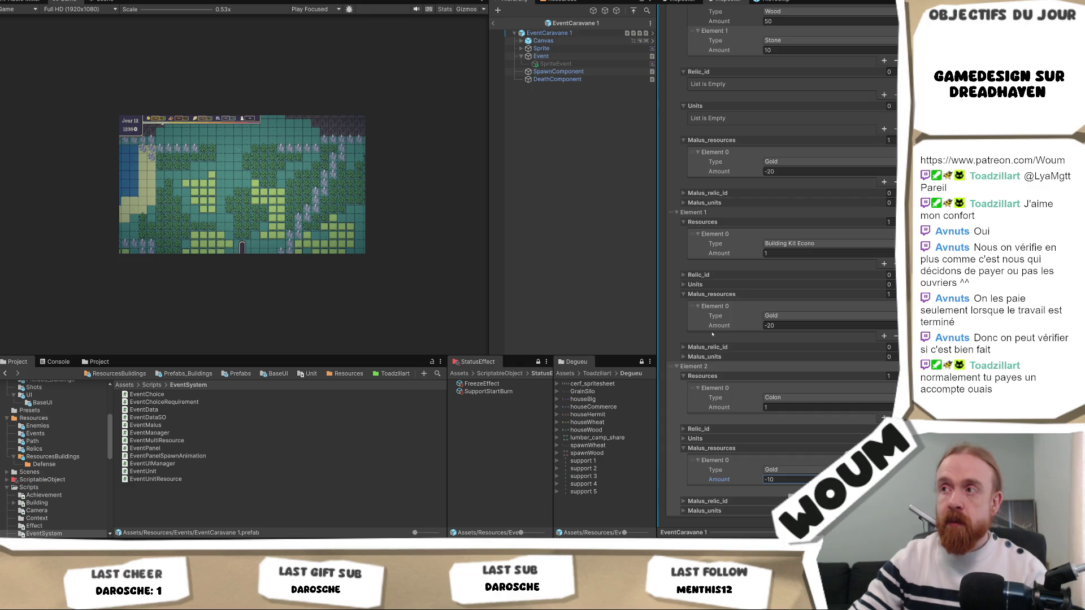
pyautogui.scroll(3, 712, 334)
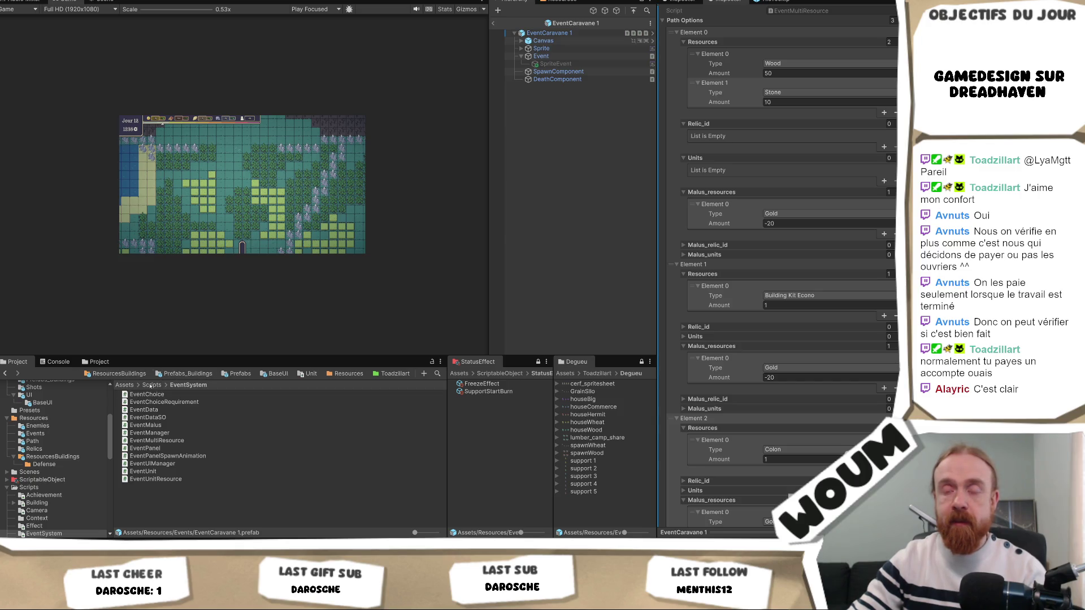
# - Open the Resources > Events folder and select the EventCaravane 2 prefab
pyautogui.scroll(3, 55, 465)
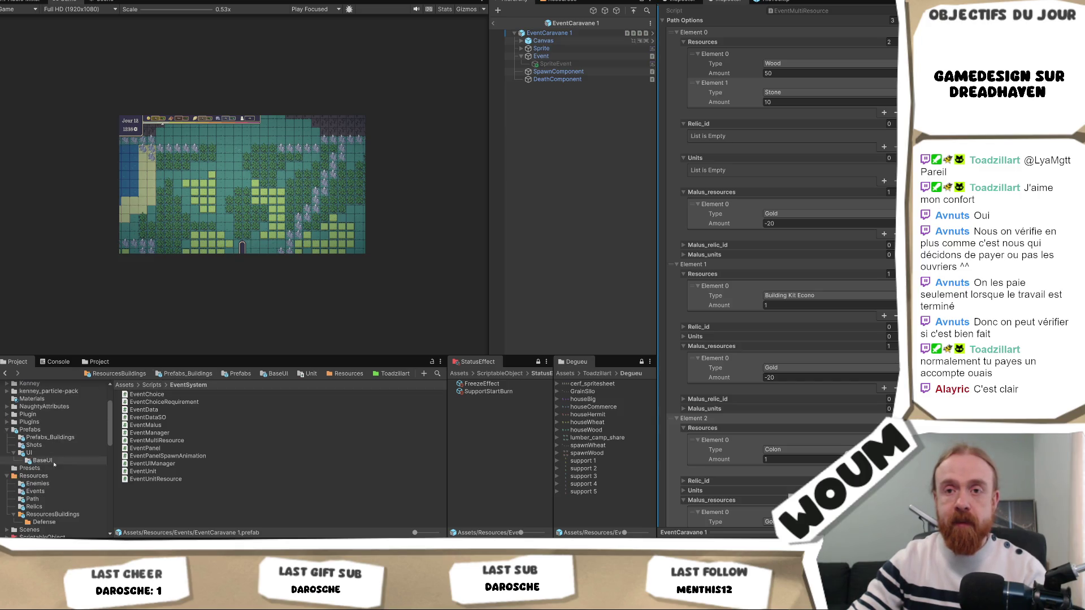
pyautogui.click(51, 476)
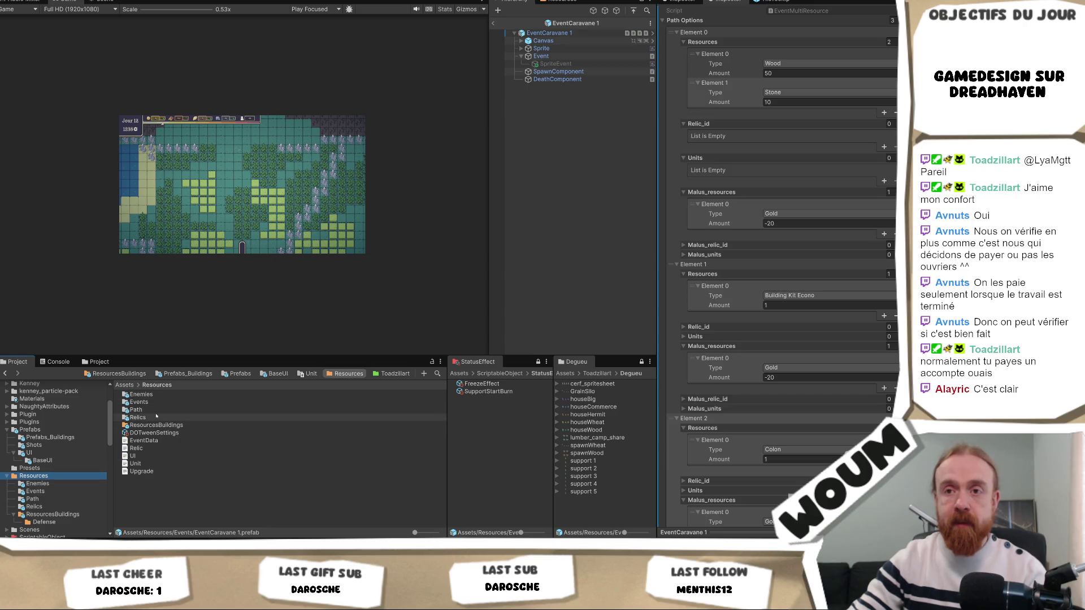
pyautogui.doubleClick(139, 402)
pyautogui.click(151, 402)
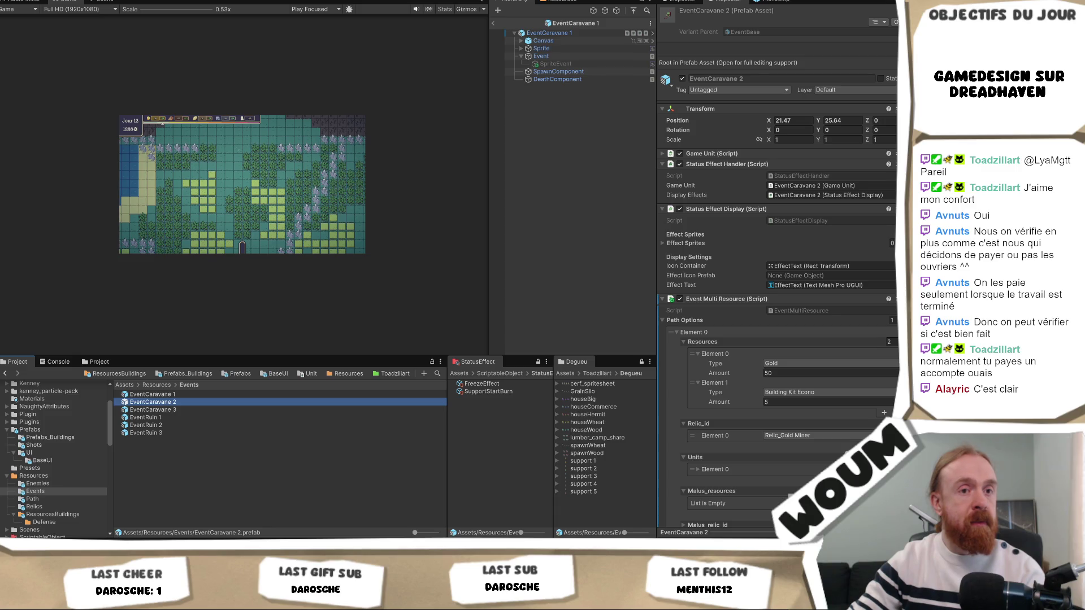
# - Set the first path option's first reward to Gold 50
pyautogui.click(799, 363)
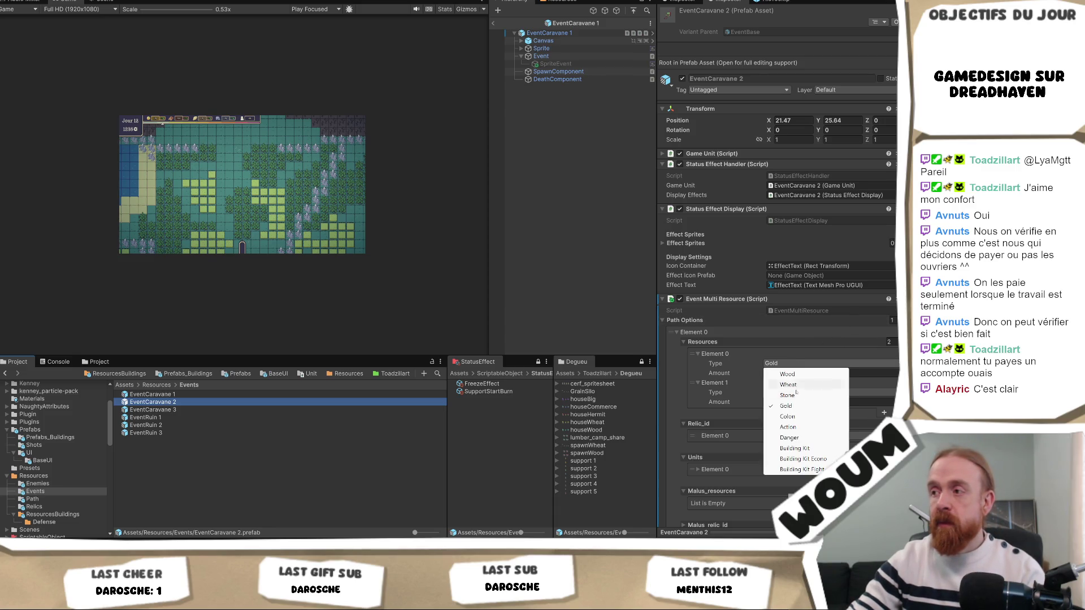
pyautogui.click(802, 427)
pyautogui.click(783, 373)
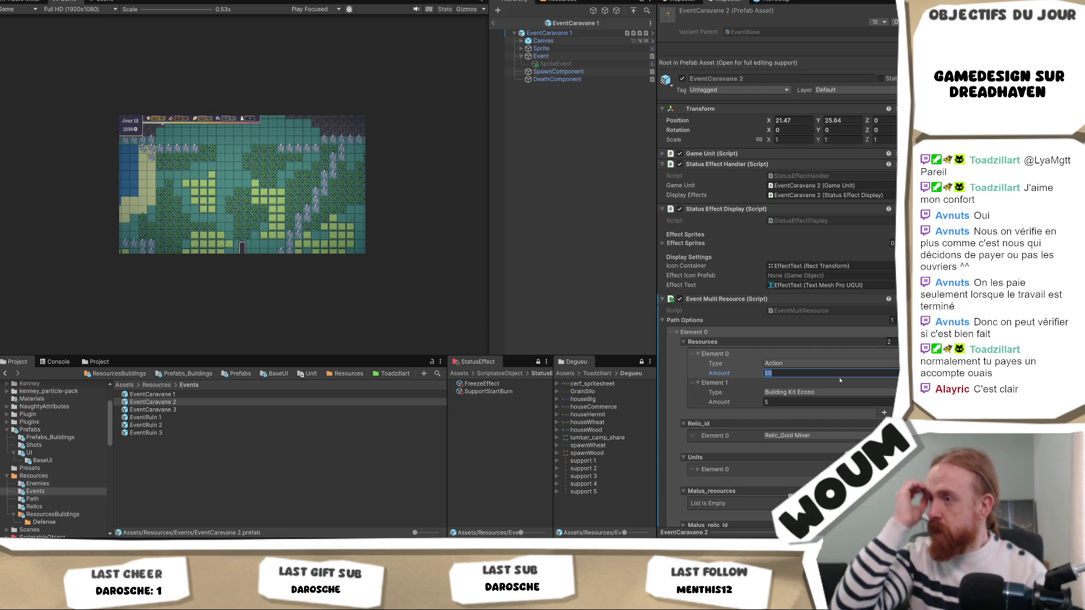
pyautogui.scroll(-2, 840, 380)
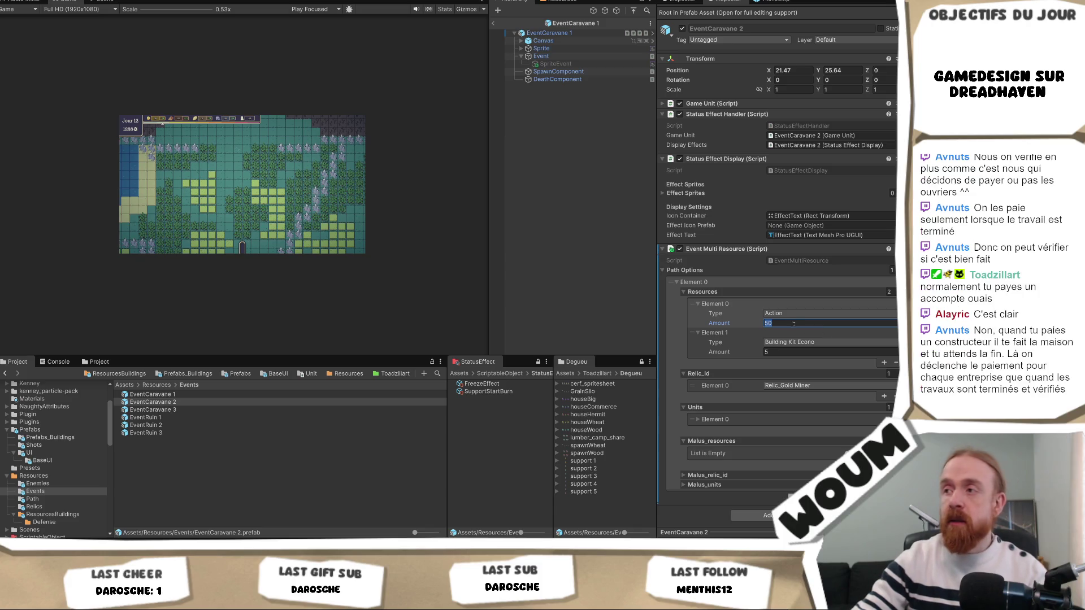
pyautogui.click(795, 320)
pyautogui.click(796, 314)
pyautogui.click(797, 352)
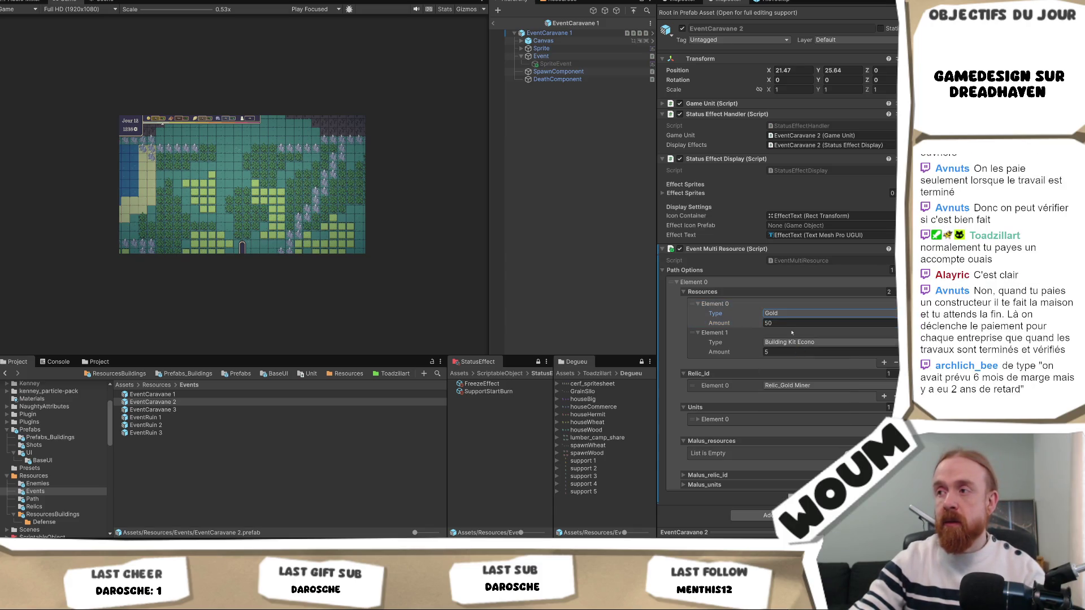
# - Make the second reward Wheat 20 and add a third reward entry
pyautogui.click(787, 342)
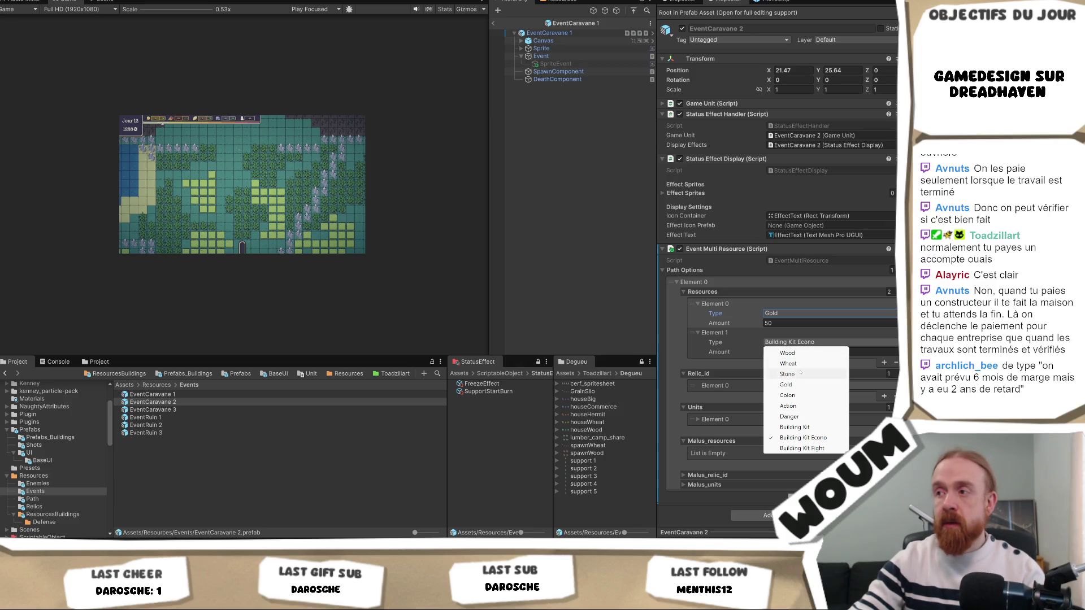
pyautogui.click(791, 363)
pyautogui.click(786, 352)
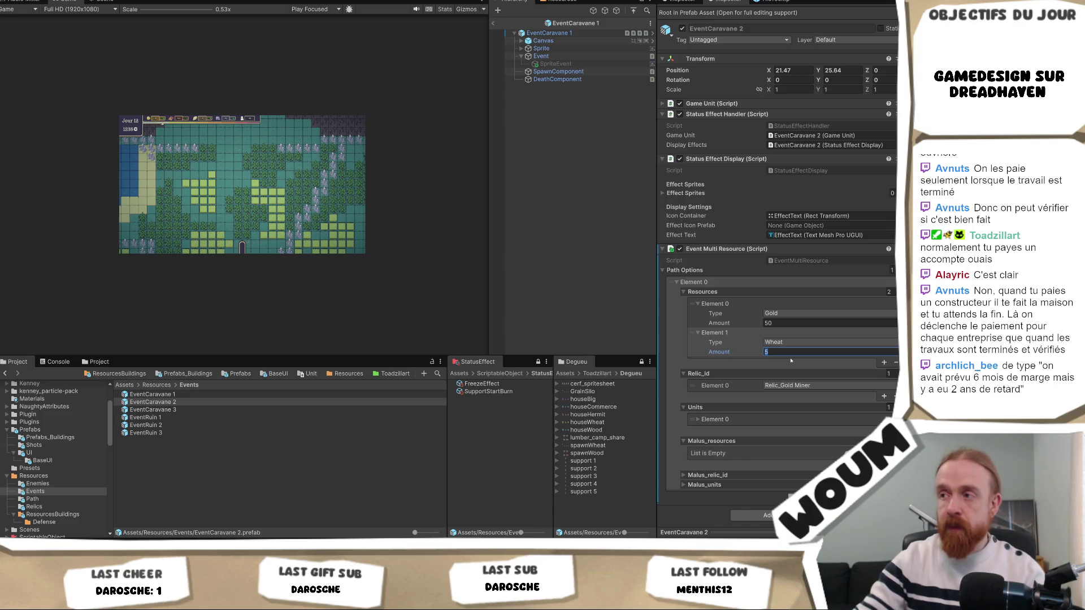
pyautogui.write('0')
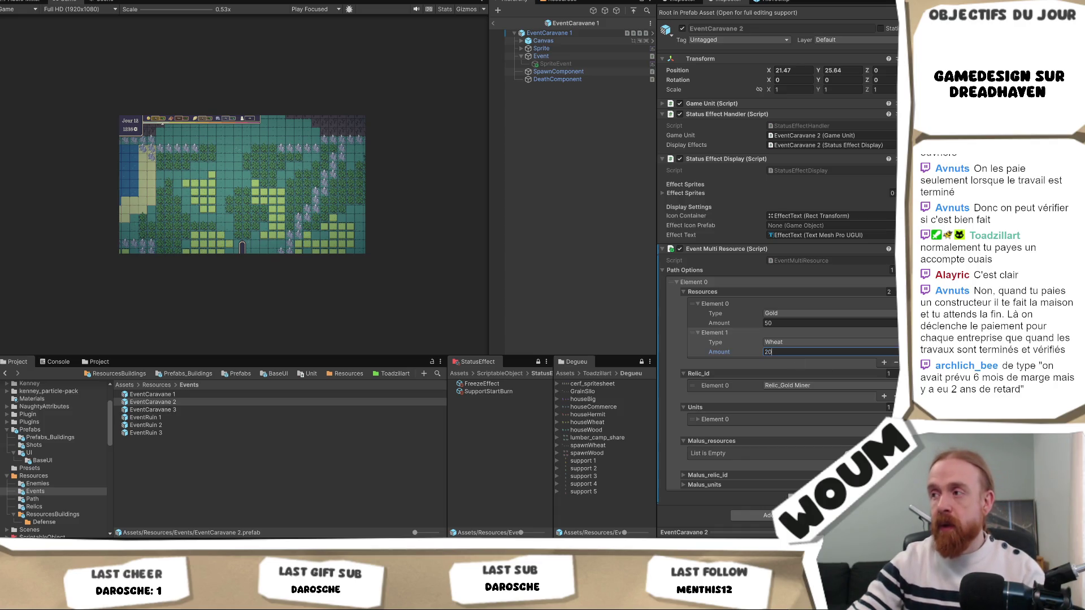
pyautogui.click(885, 363)
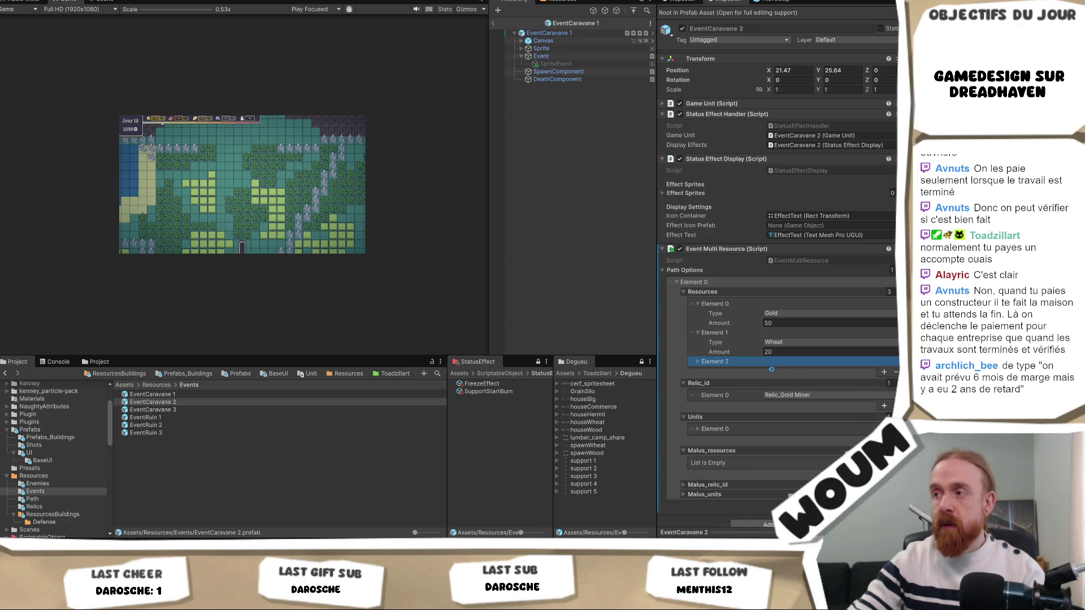
# - Set the third reward entry's type to Wood, keeping its amount at 20
pyautogui.click(748, 367)
pyautogui.click(814, 370)
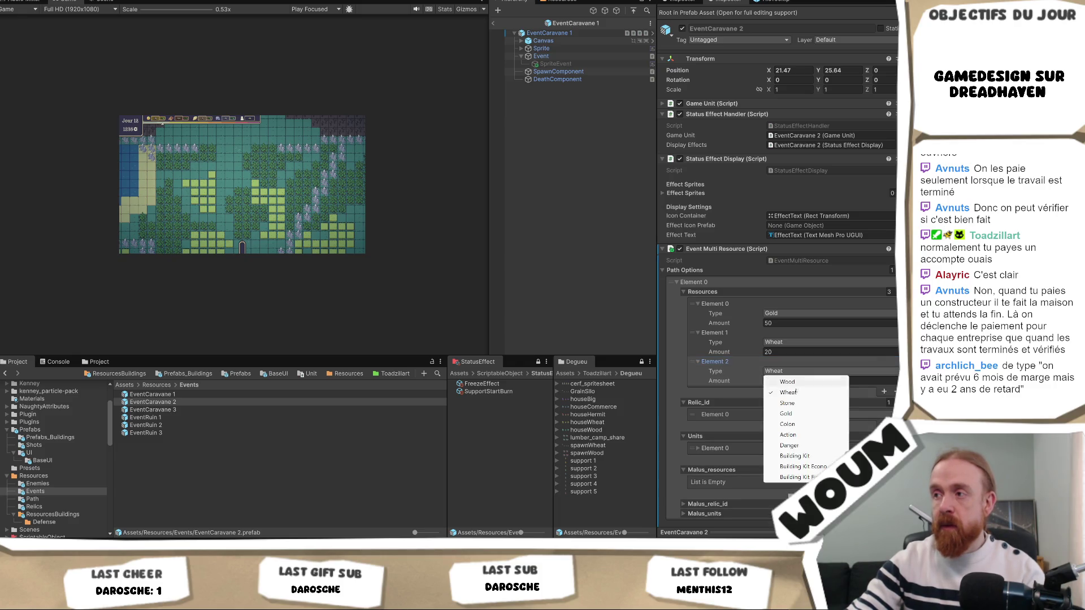
pyautogui.click(796, 383)
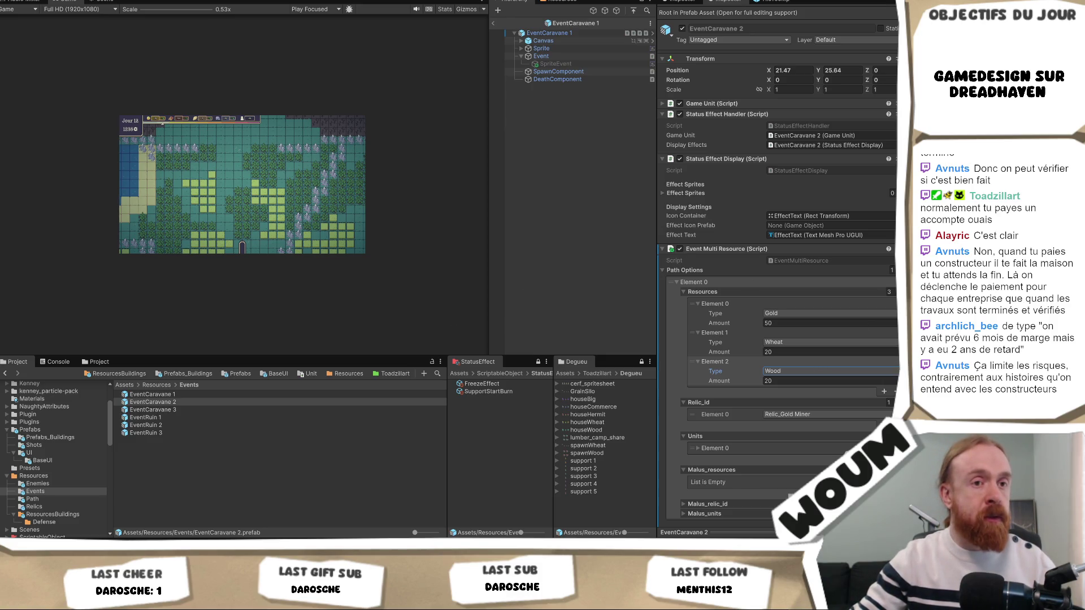
pyautogui.scroll(-1, 854, 399)
pyautogui.click(888, 376)
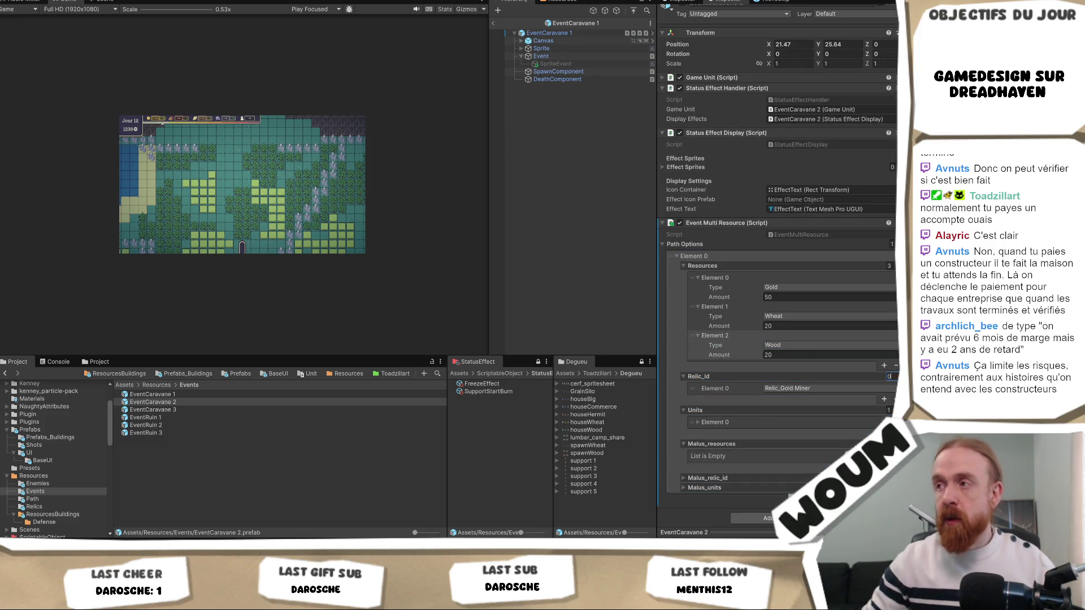
# - Set the Relic_id and Units list sizes to 0, removing the Gold Miner relic and unit rewards
pyautogui.press('Return')
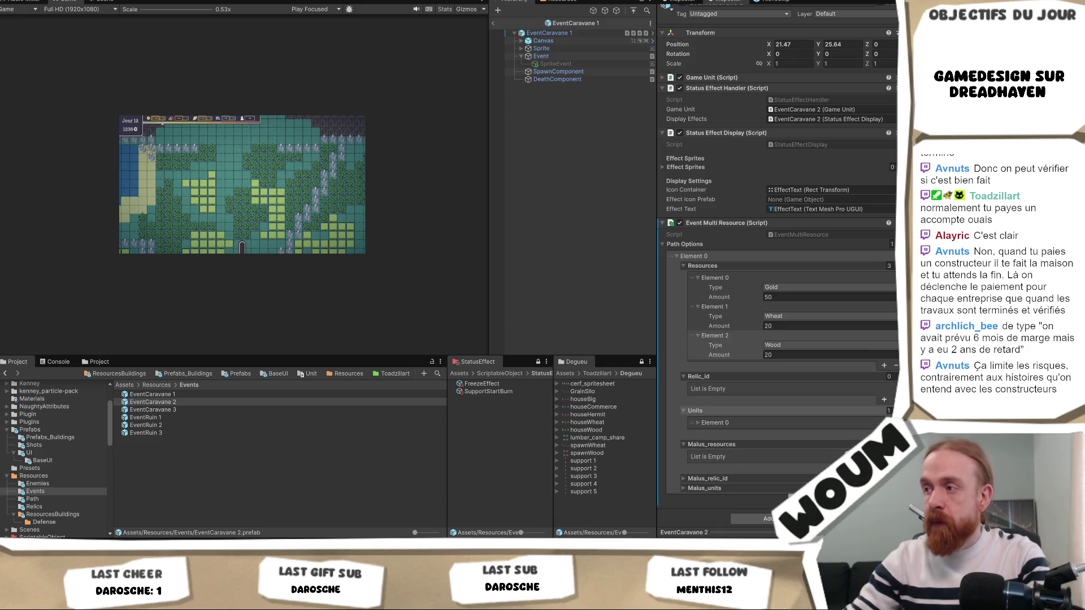
pyautogui.write('0')
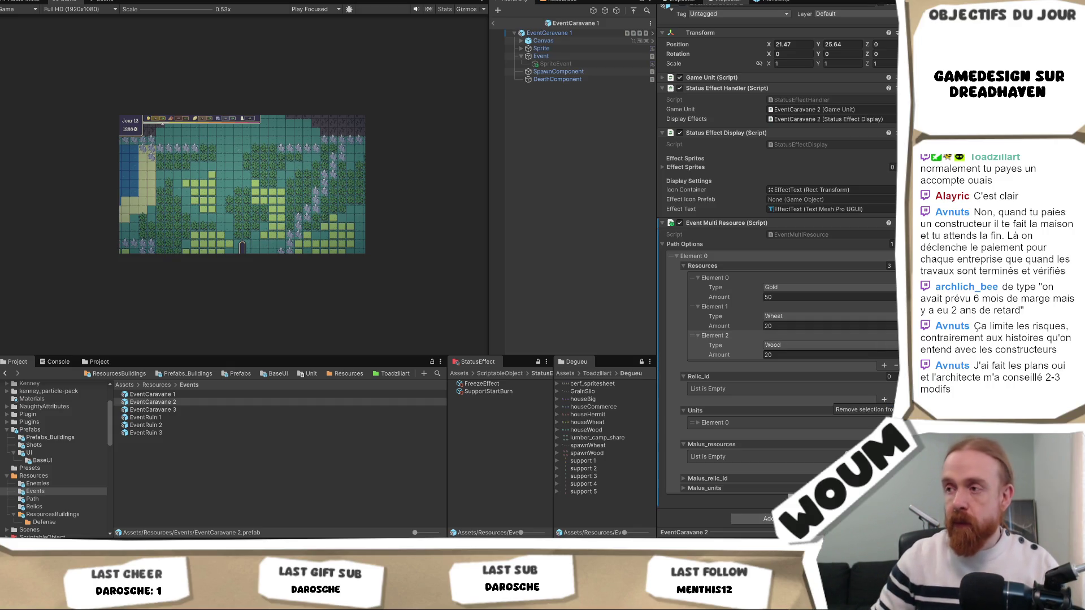
pyautogui.press('Return')
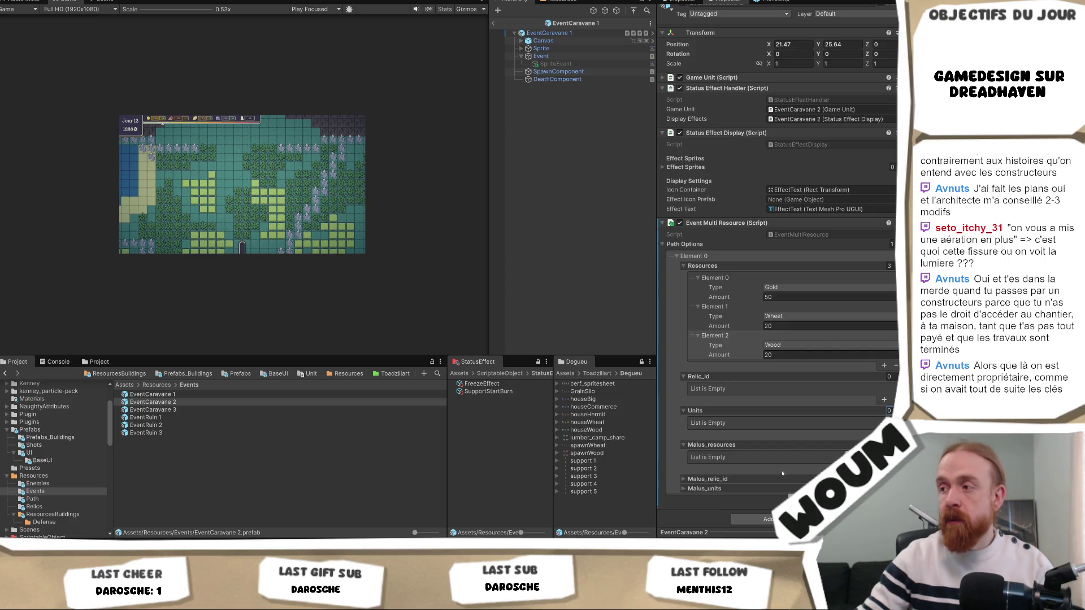
# - Add a second path option copied from the first
pyautogui.click(754, 446)
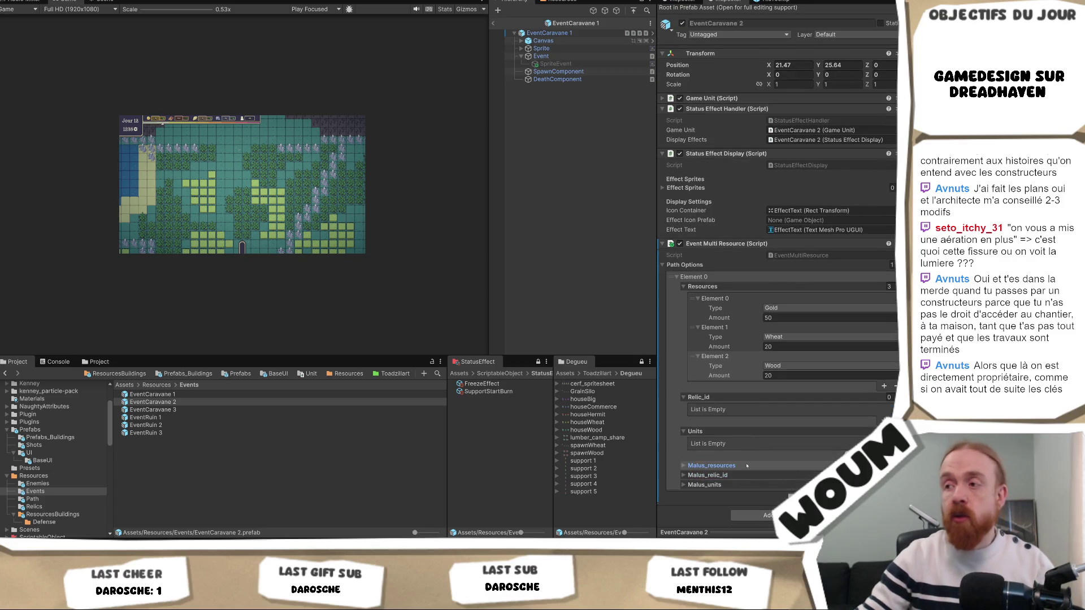
pyautogui.click(747, 466)
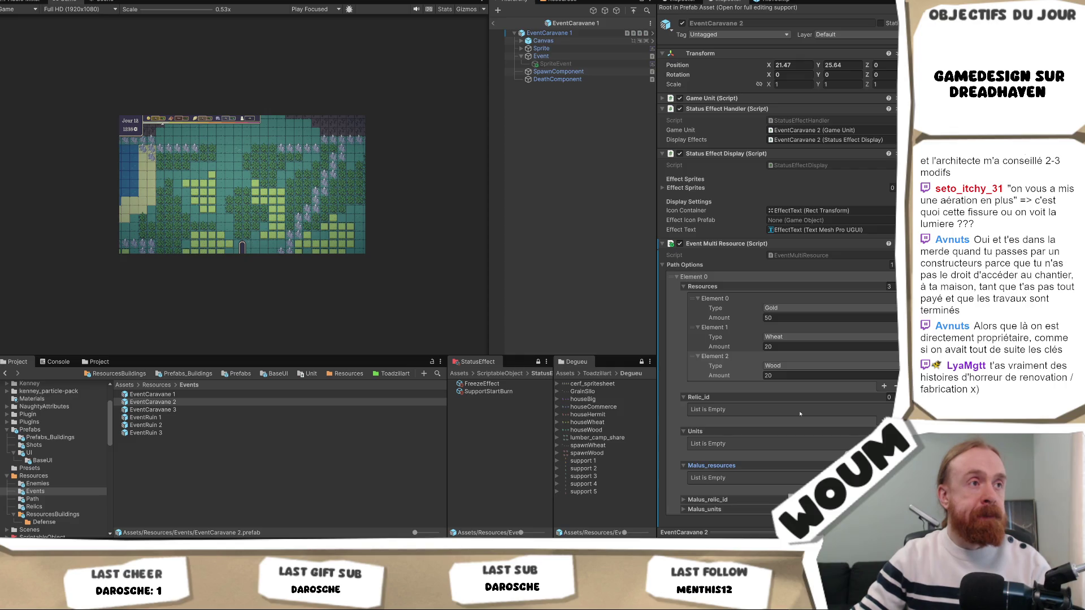
pyautogui.click(756, 277)
pyautogui.click(705, 335)
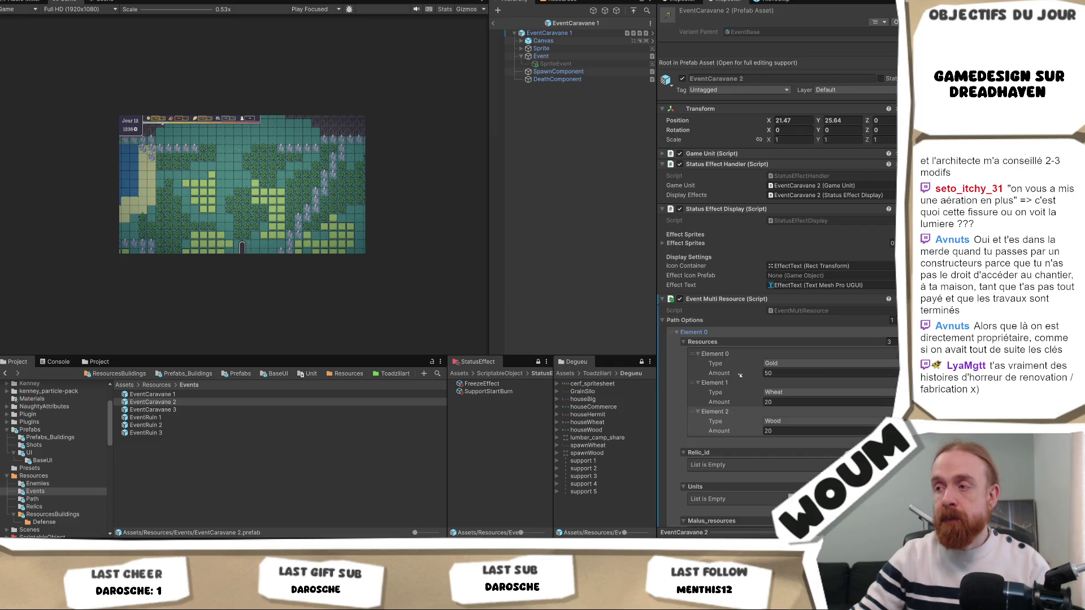
pyautogui.scroll(-2, 706, 335)
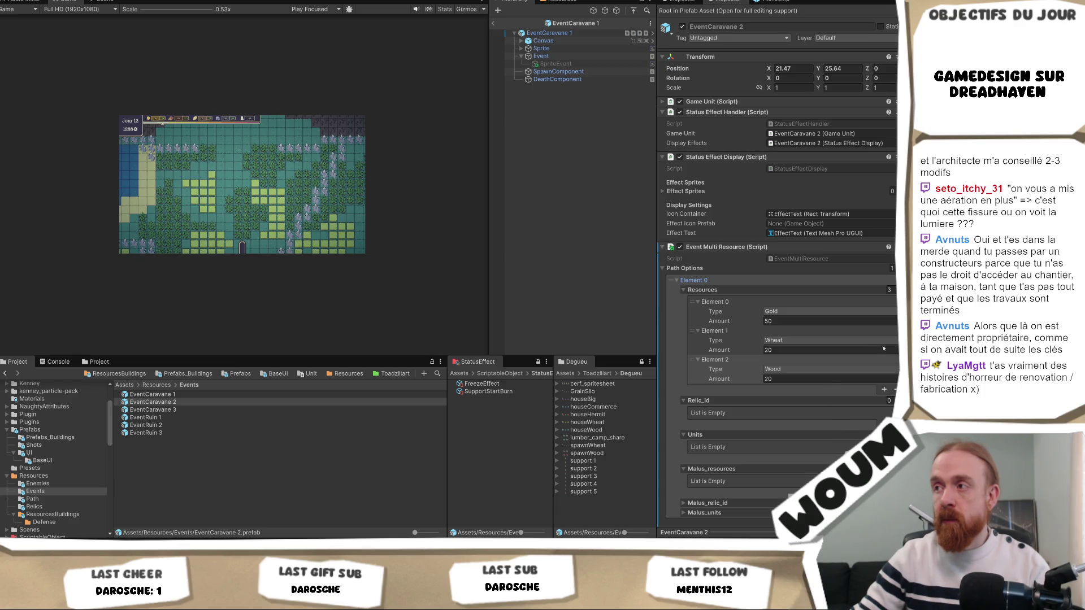
pyautogui.click(885, 523)
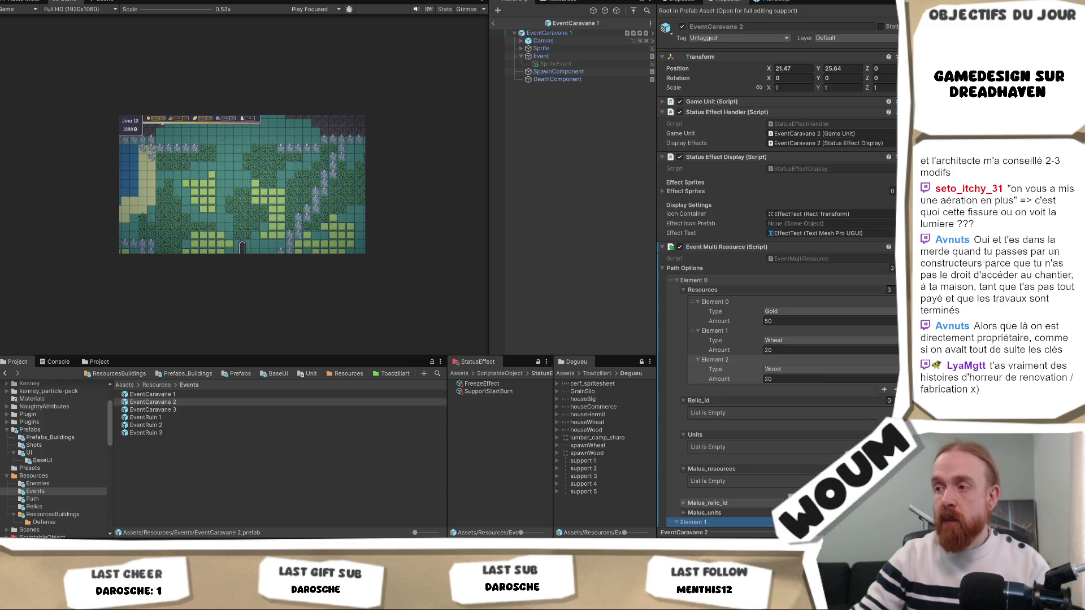
# - Add an Action -3 entry to the first path option's Malus_resources
pyautogui.scroll(-5, 792, 451)
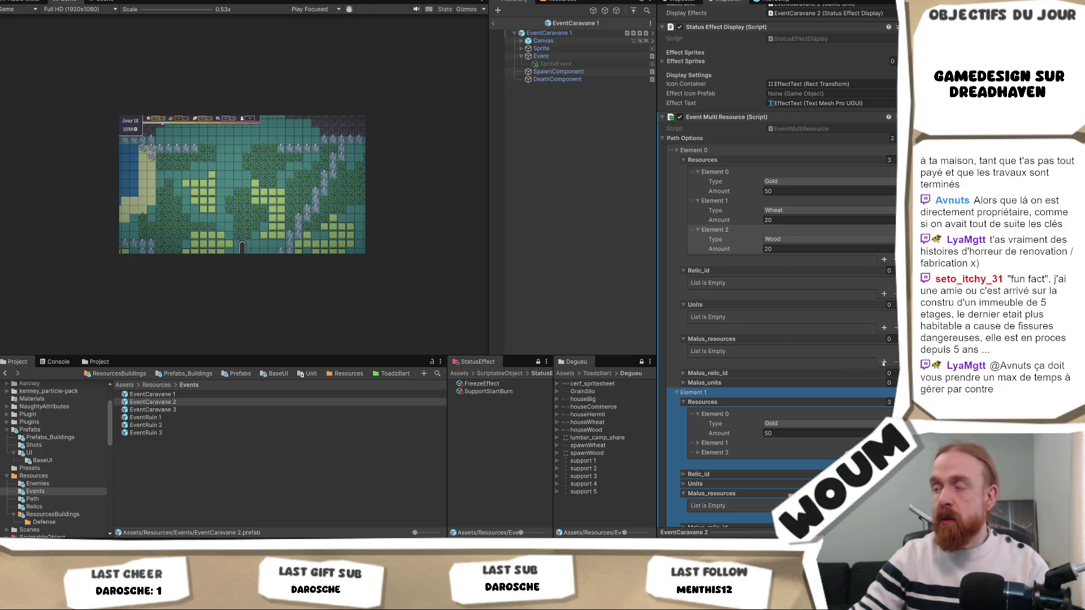
pyautogui.click(884, 362)
pyautogui.click(786, 362)
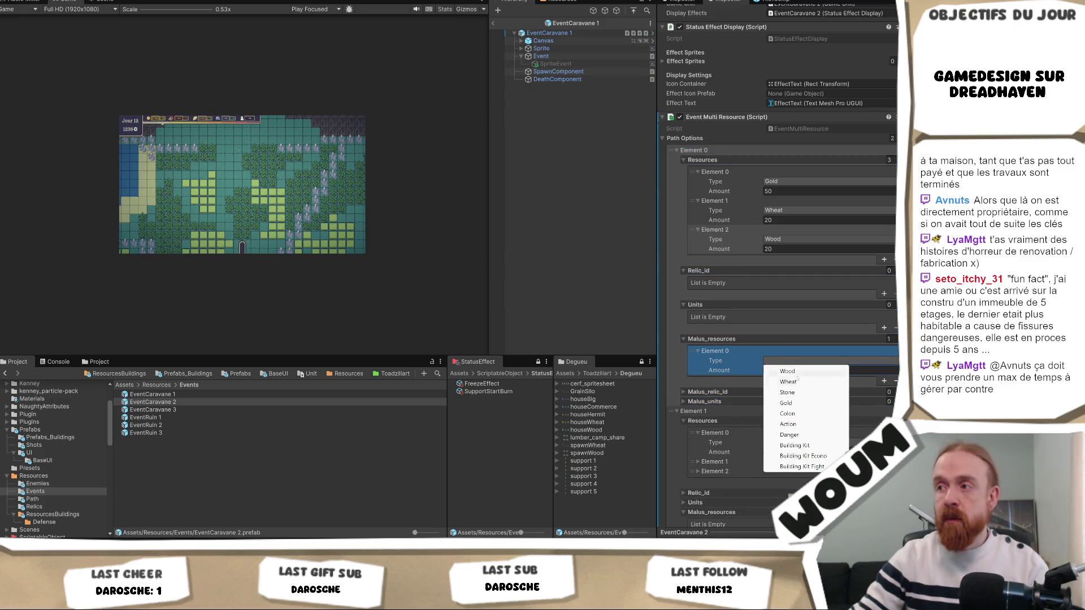
pyautogui.click(803, 425)
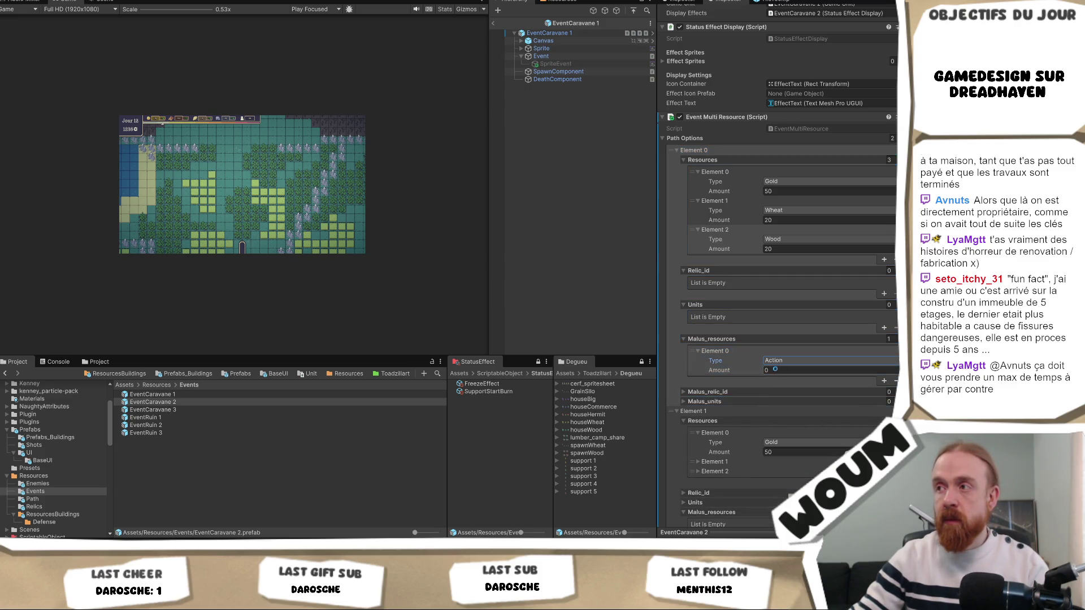
pyautogui.press('Tab')
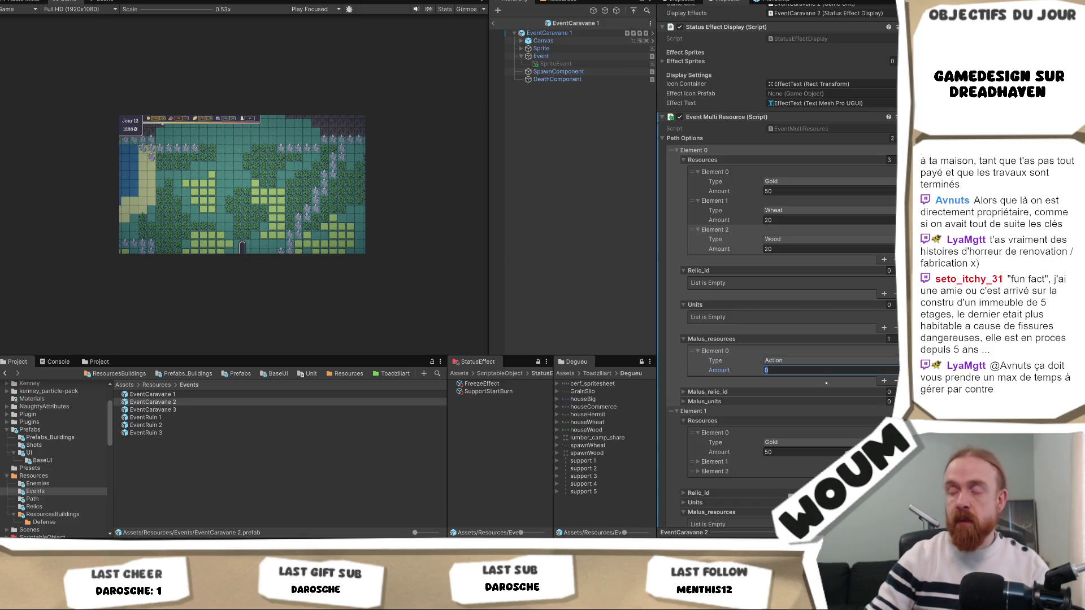
pyautogui.write('3')
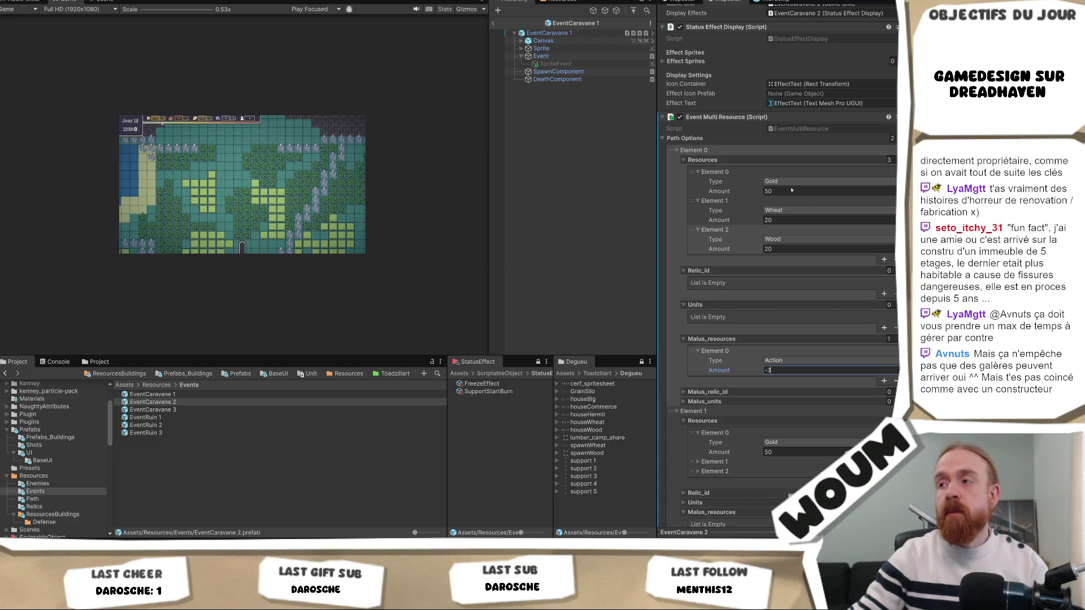
pyautogui.click(804, 249)
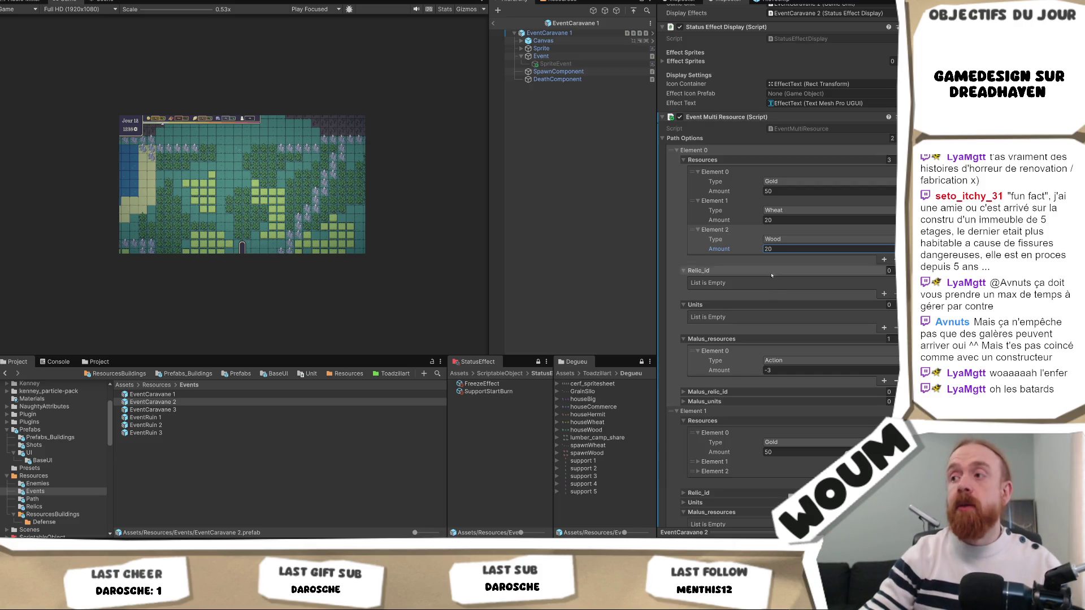
# - Scroll through the first path option to review Gold 50, Wheat 20, Wood 20 and Action -3
pyautogui.scroll(-1, 808, 313)
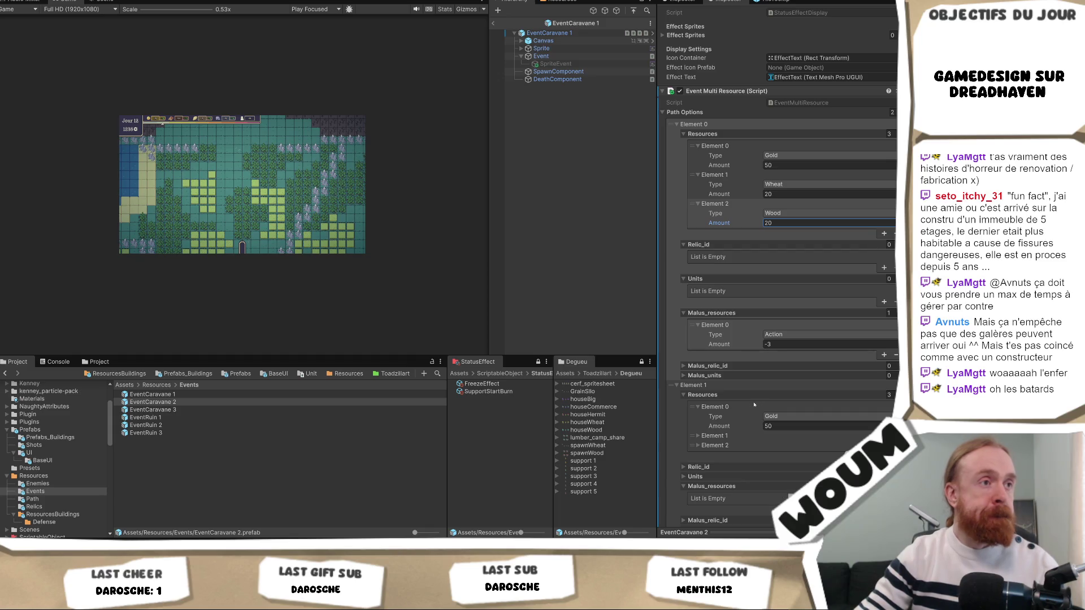
pyautogui.scroll(-2, 754, 405)
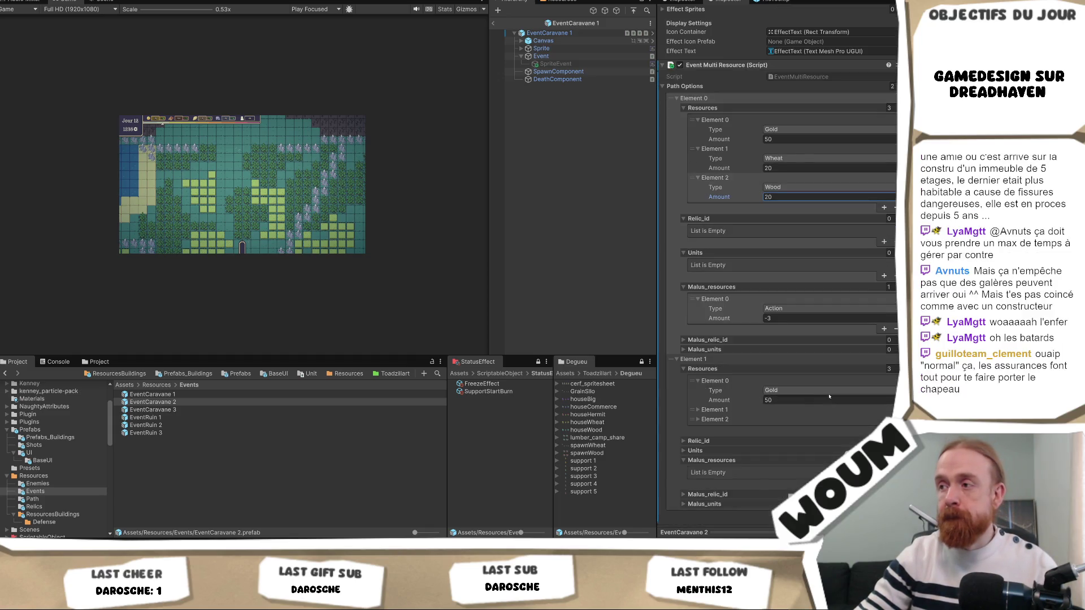
# - Delete the Gold reward from the second path option, leaving Wheat 20 and Wood 20
pyautogui.click(725, 388)
pyautogui.rightClick(721, 382)
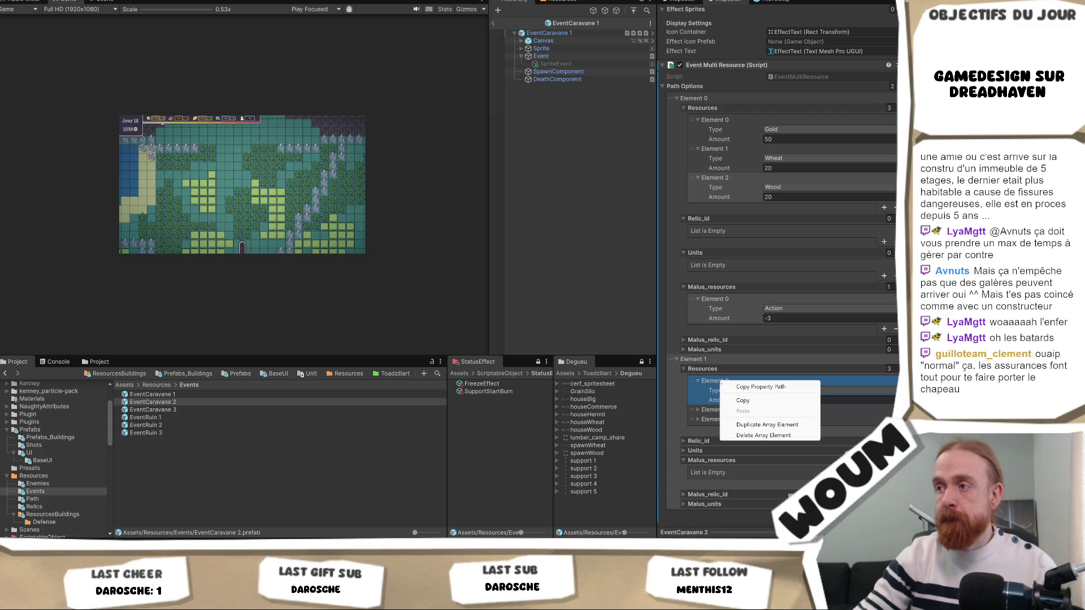
pyautogui.click(763, 435)
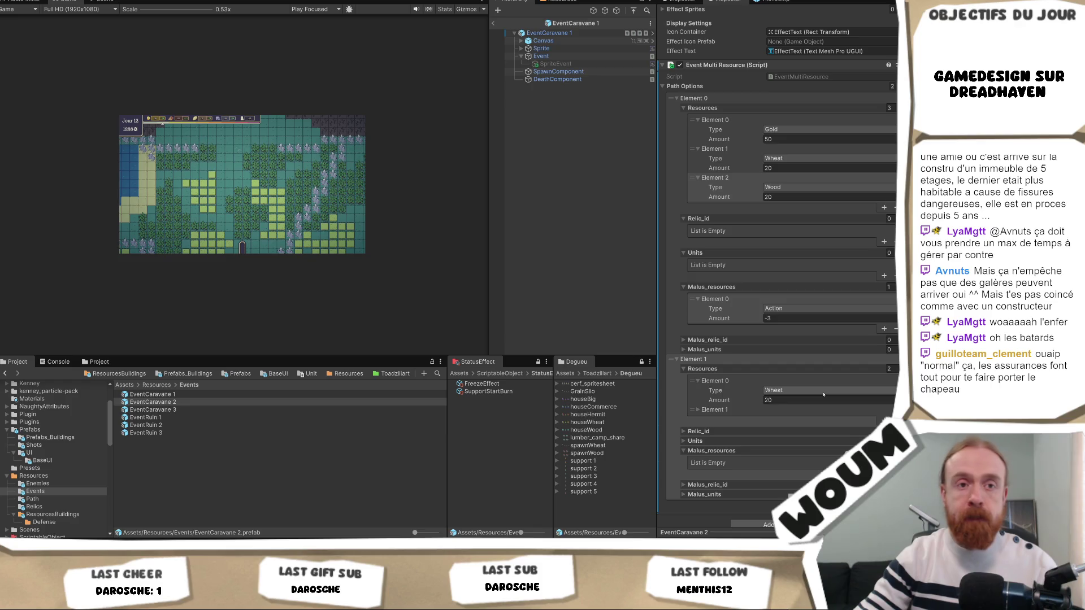
pyautogui.scroll(-1, 836, 390)
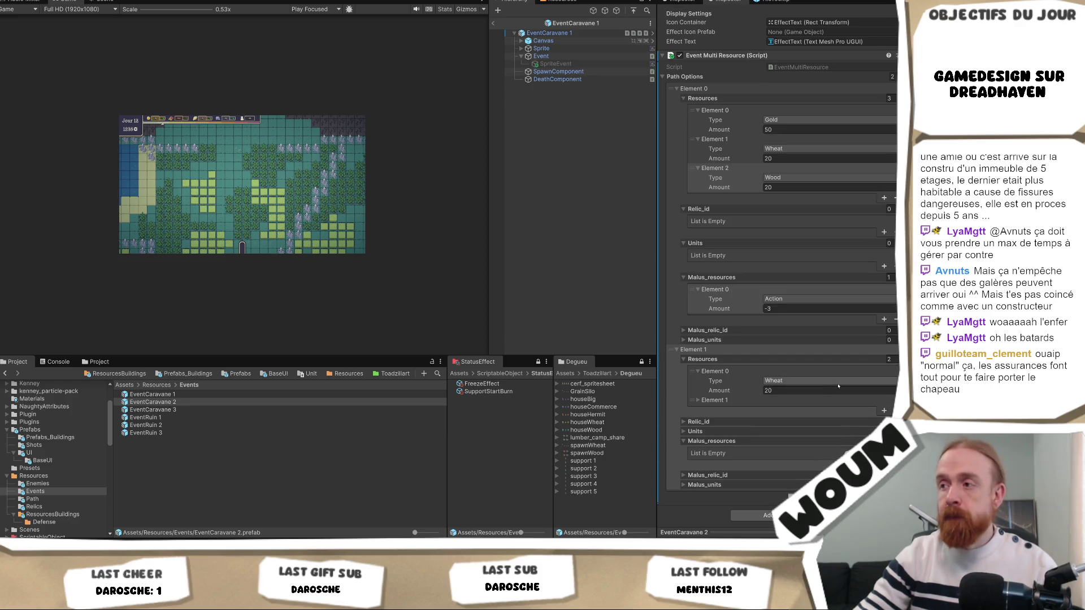
pyautogui.click(747, 401)
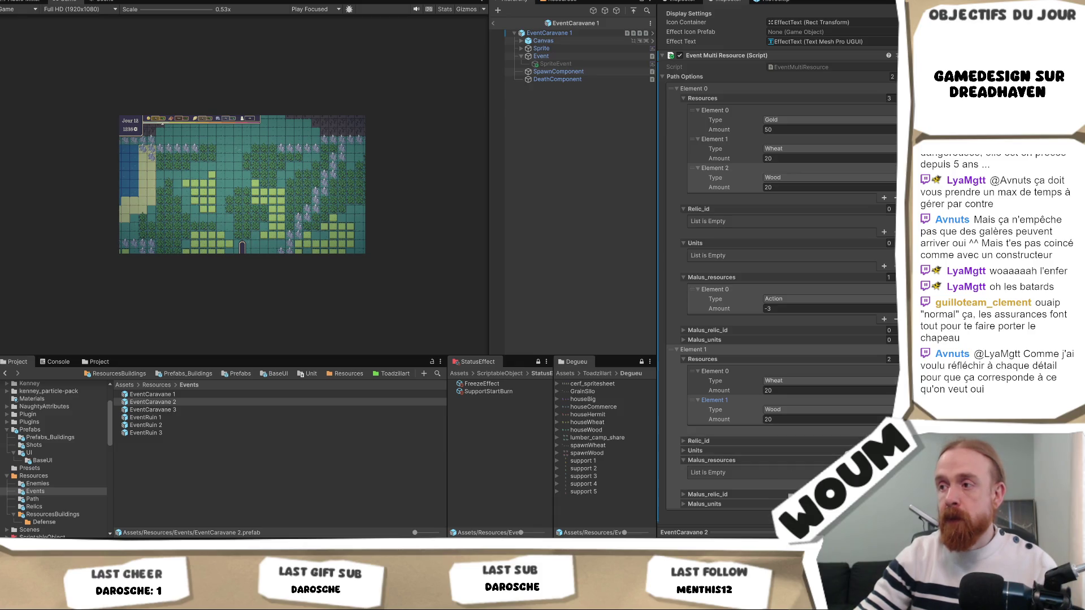
# - Add a Gold -20 malus to the second path option
pyautogui.click(884, 484)
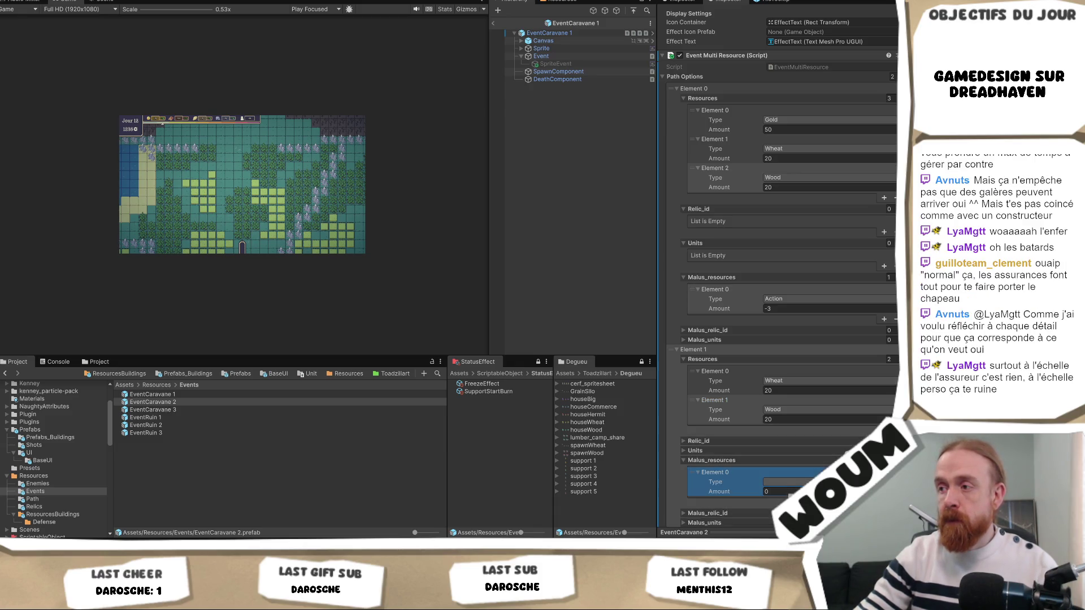
pyautogui.click(803, 482)
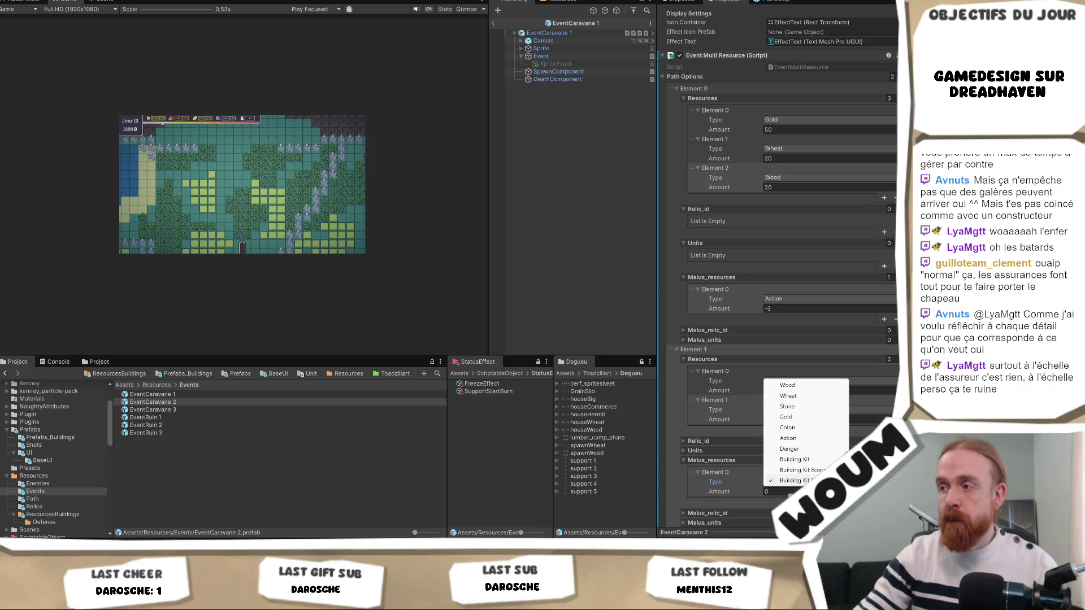
pyautogui.click(792, 417)
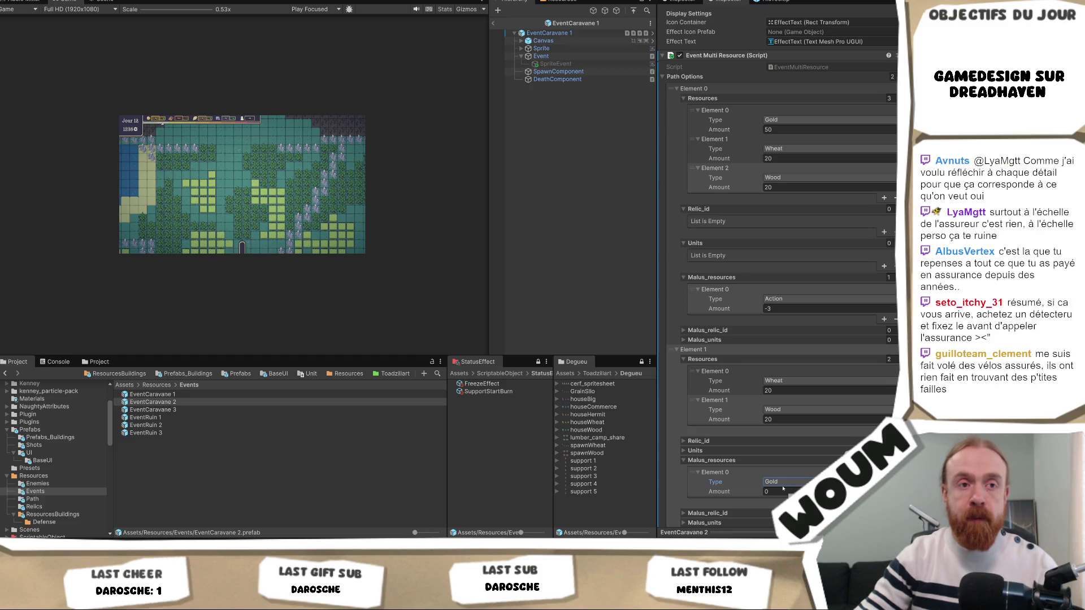
pyautogui.click(782, 491)
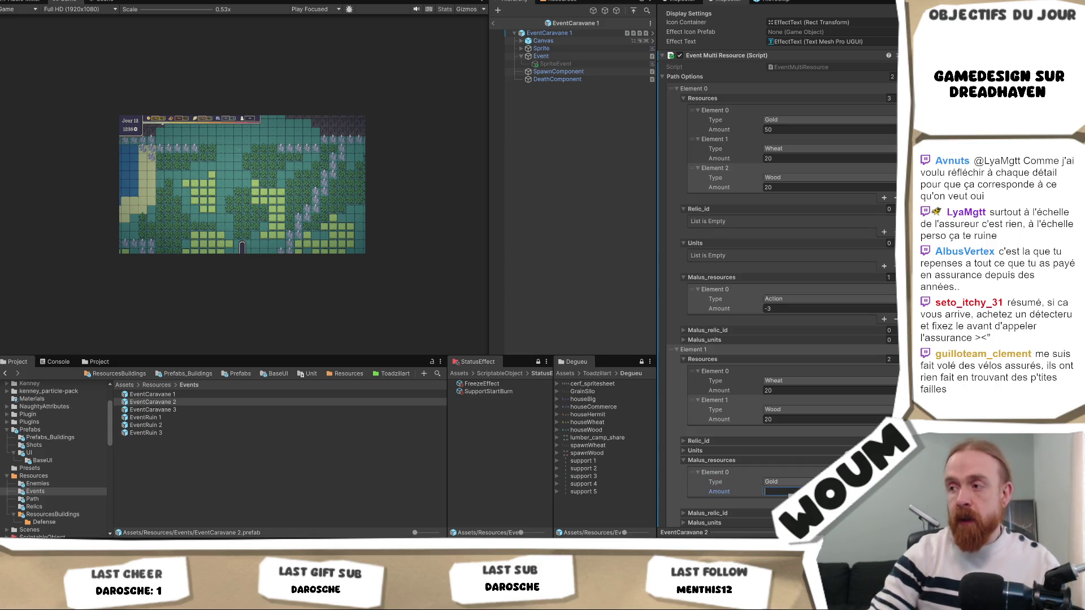
pyautogui.write('-20')
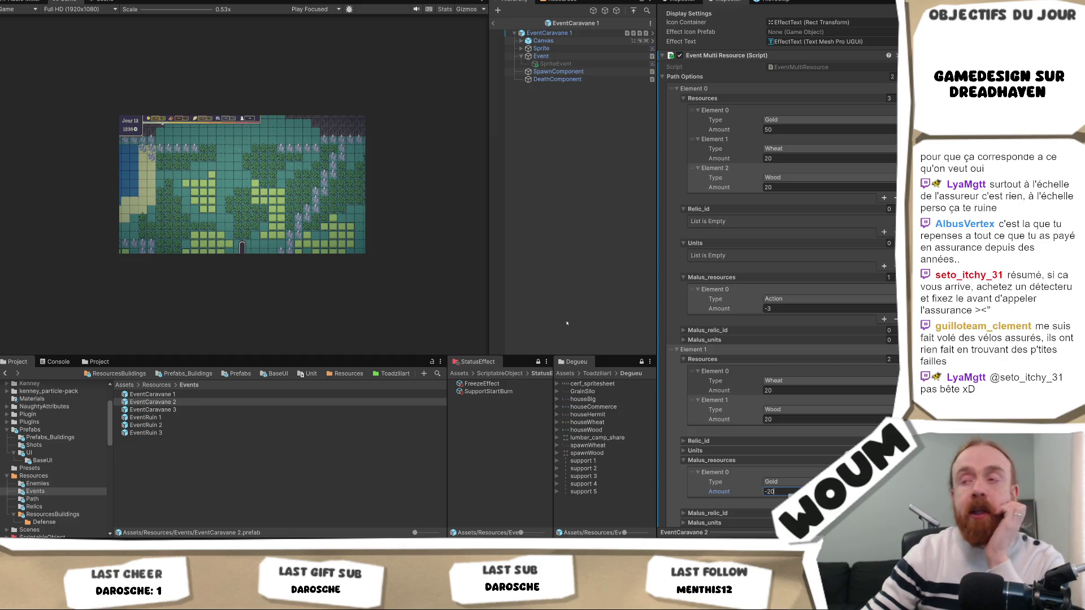
pyautogui.click(567, 323)
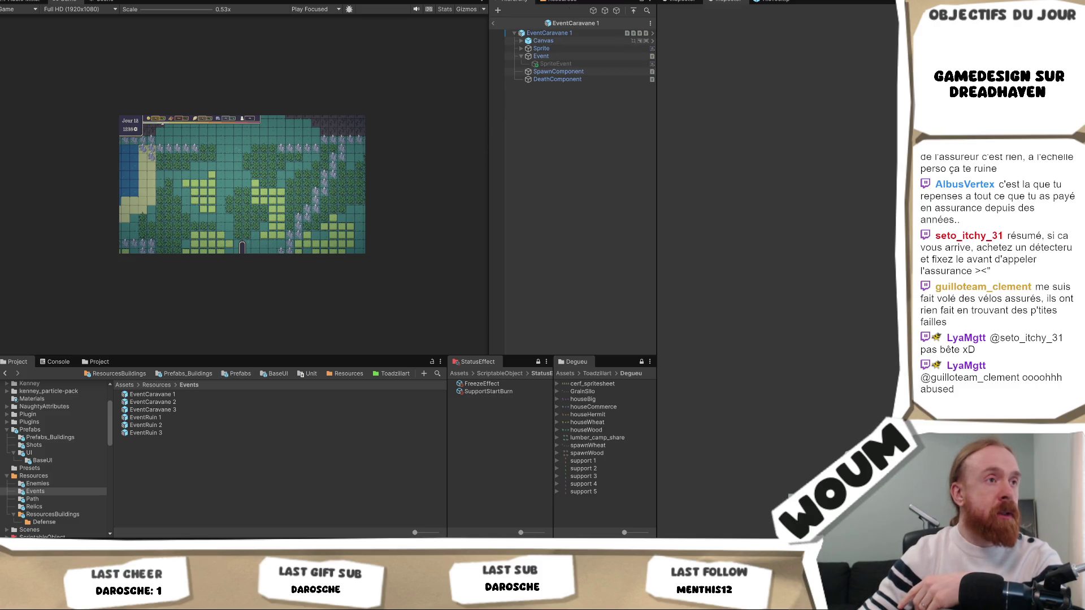
# - Return to the testmap scene and reselect EventCaravane 2 after comparing with EventCaravane 1
pyautogui.click(151, 402)
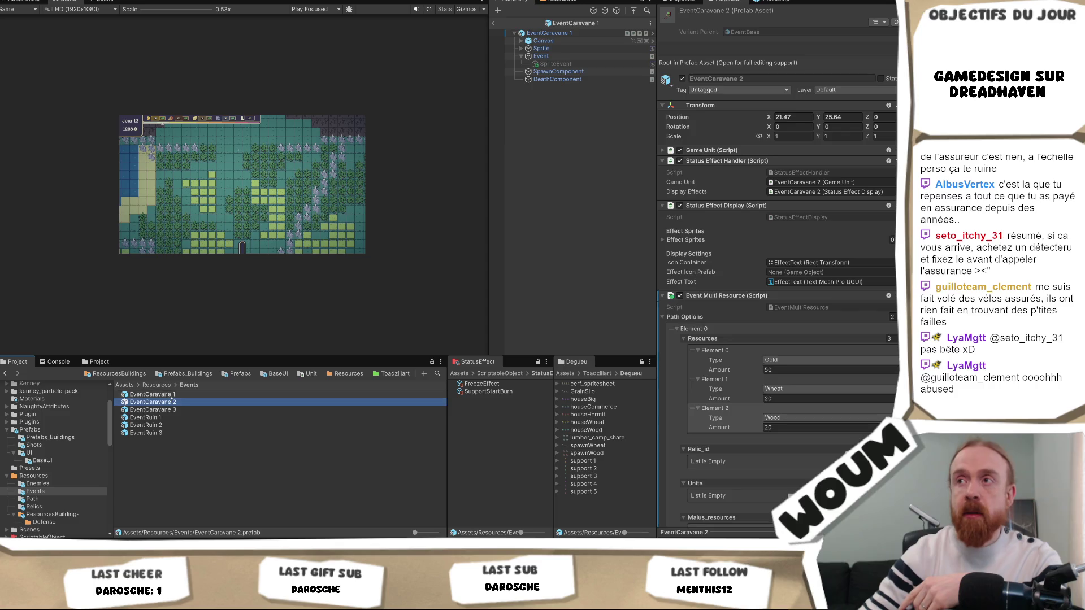
pyautogui.click(172, 395)
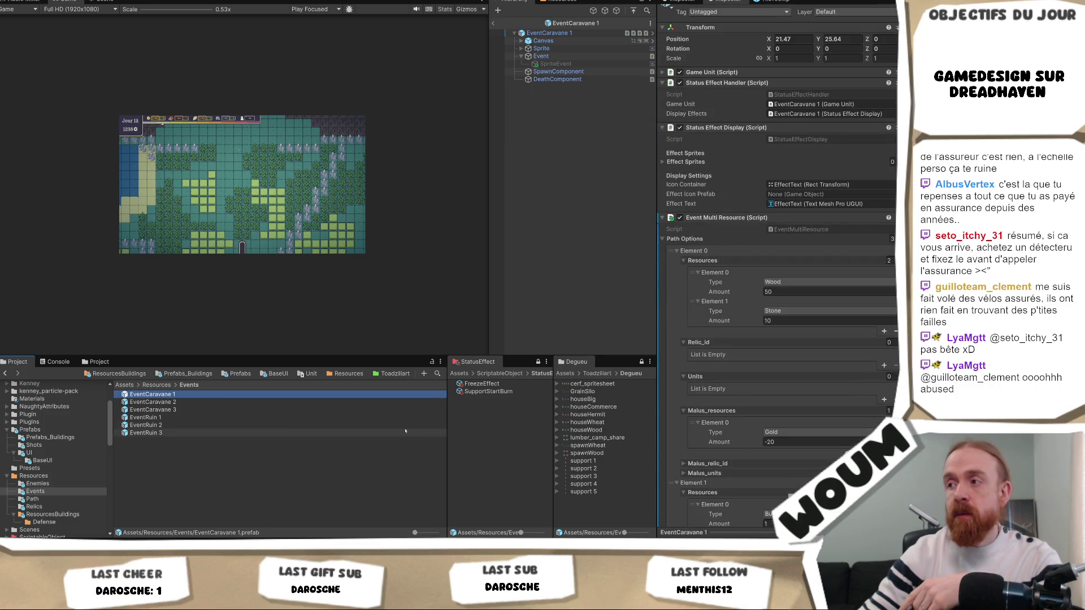
pyautogui.click(229, 403)
pyautogui.scroll(-2, 883, 393)
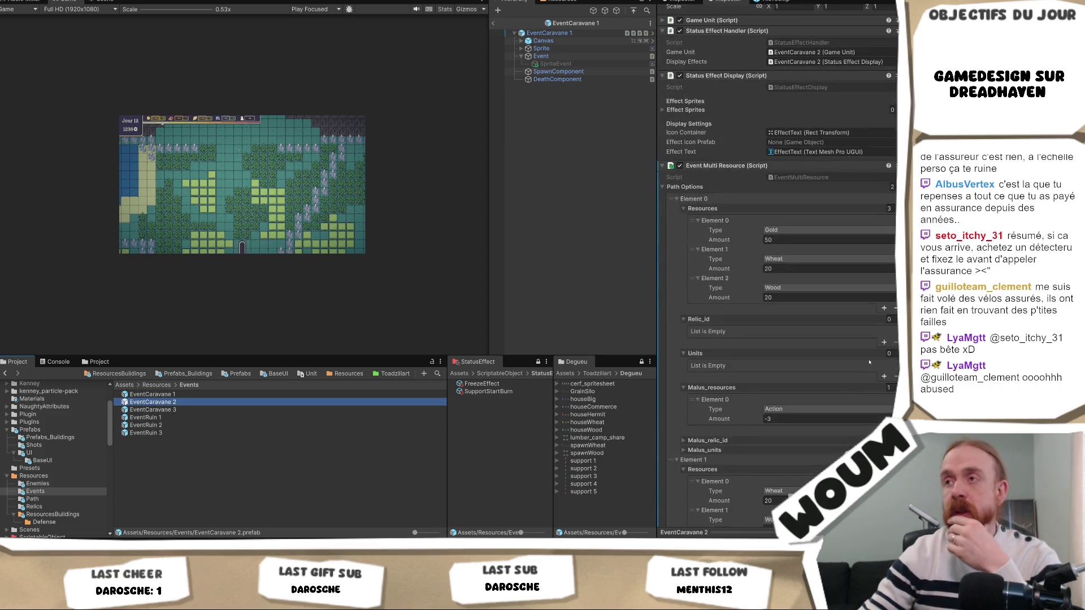
pyautogui.click(493, 24)
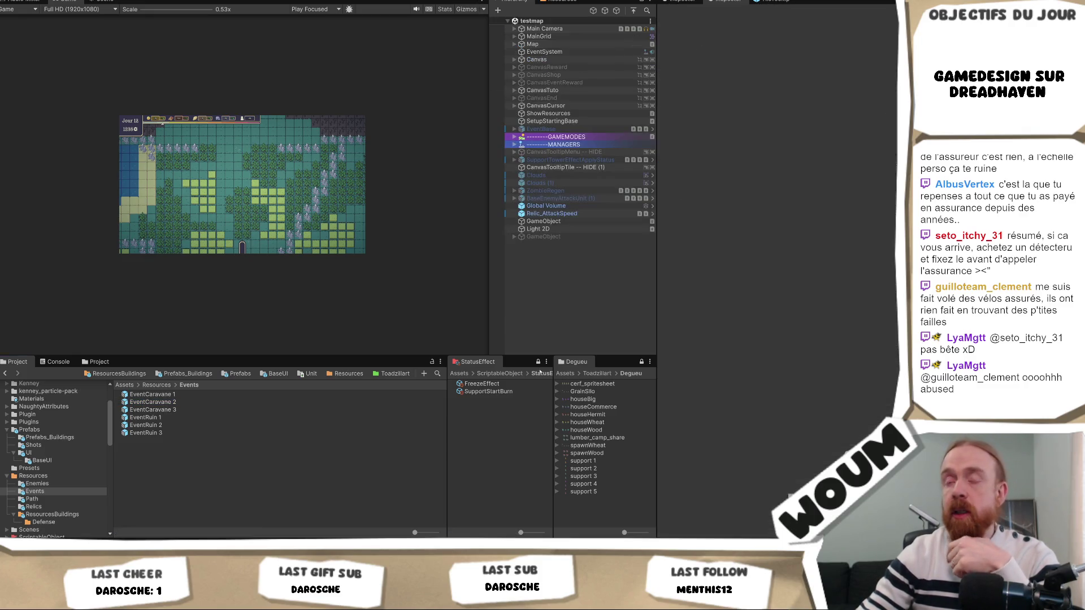
pyautogui.click(181, 403)
pyautogui.scroll(-10, 868, 359)
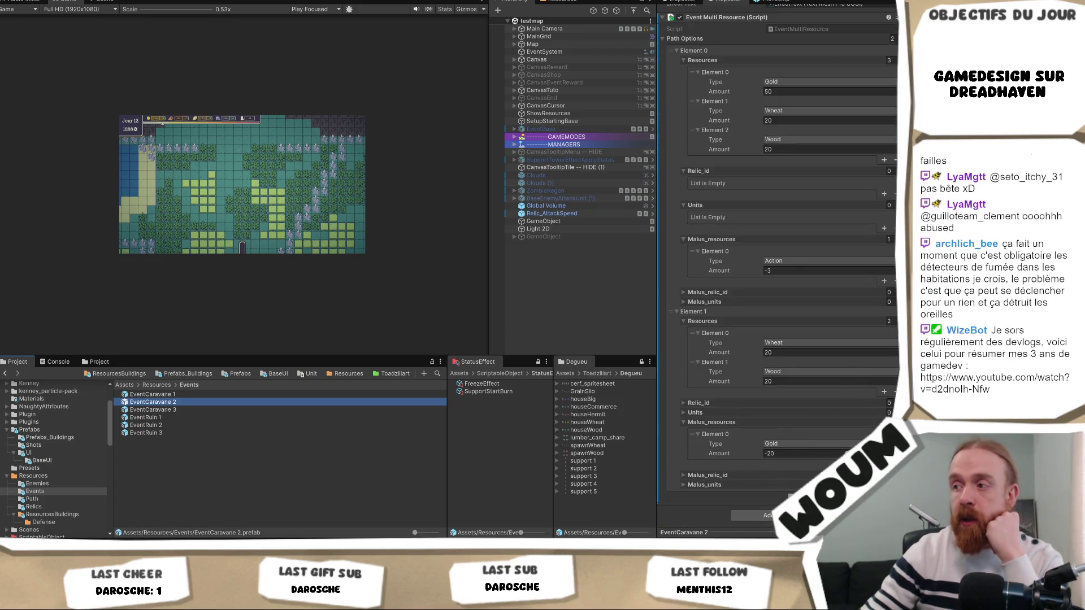
# - Duplicate the second path option as a third and set its Resources size to 0
pyautogui.click(885, 496)
pyautogui.scroll(-3, 792, 340)
pyautogui.scroll(-2, 785, 339)
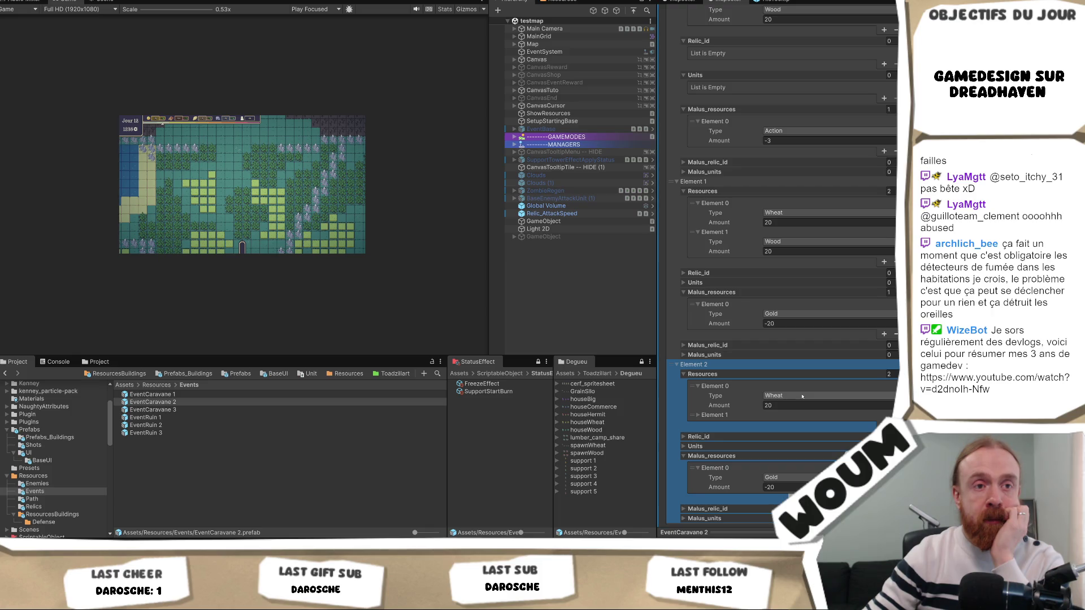
pyautogui.click(889, 374)
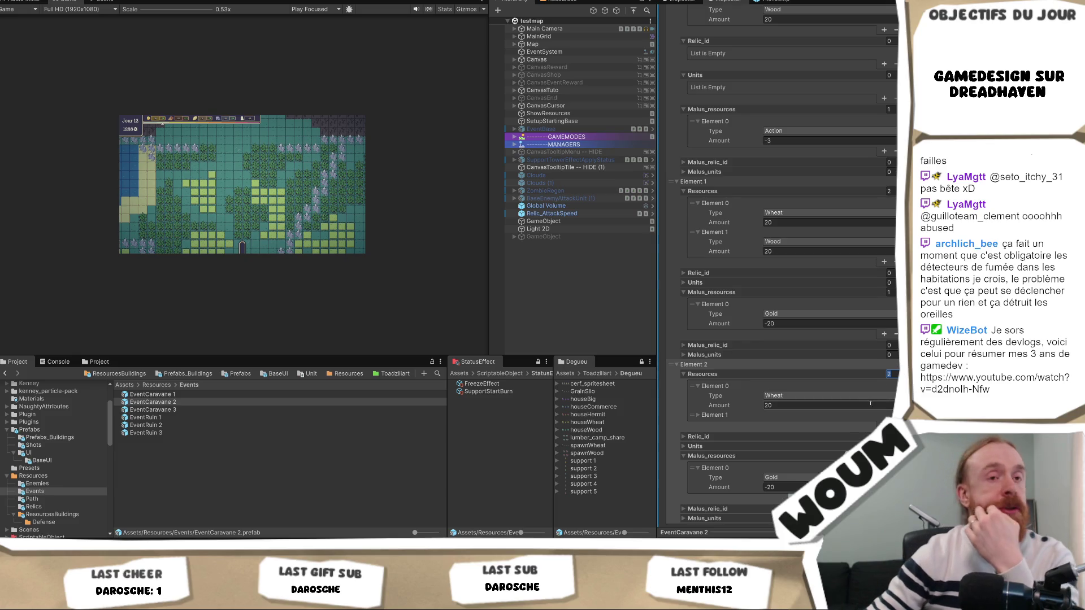
pyautogui.write('0')
pyautogui.press('Return')
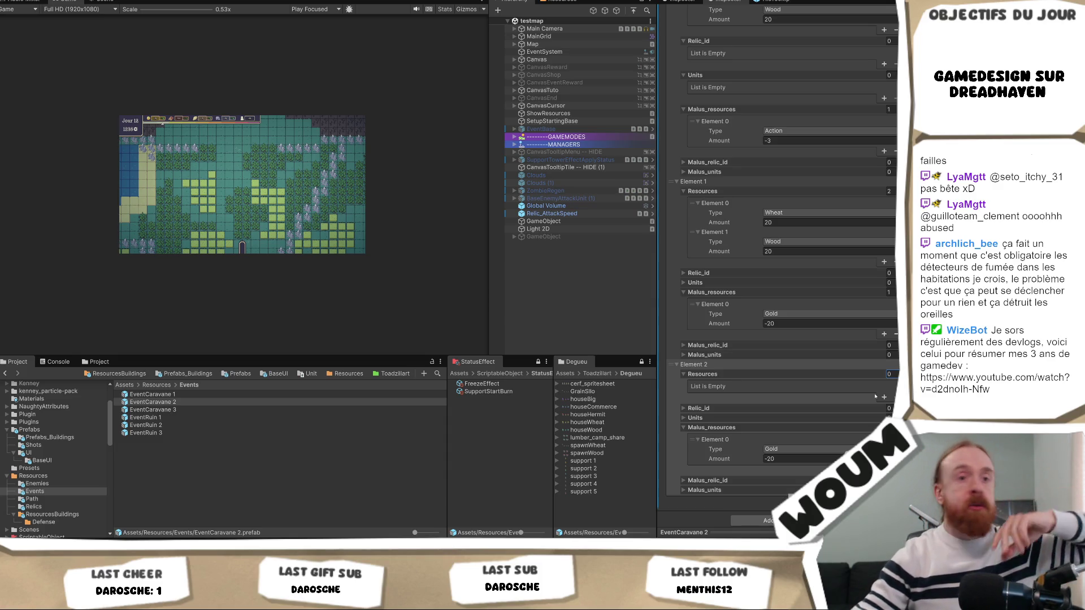
pyautogui.click(151, 410)
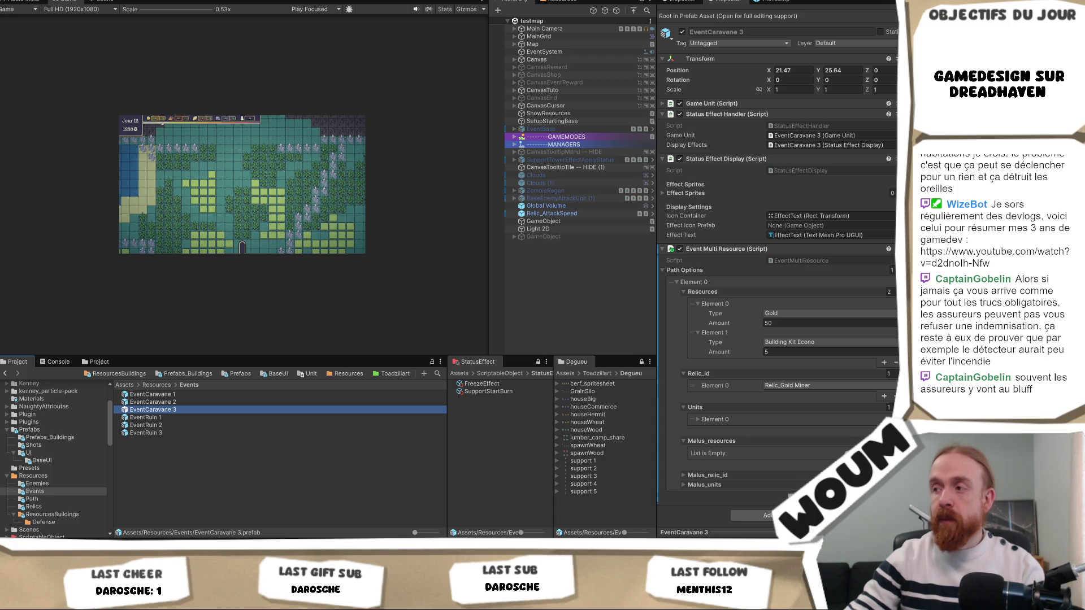
# - Add a Gold -50 malus to EventCaravane 3's path option
pyautogui.click(885, 464)
pyautogui.click(791, 463)
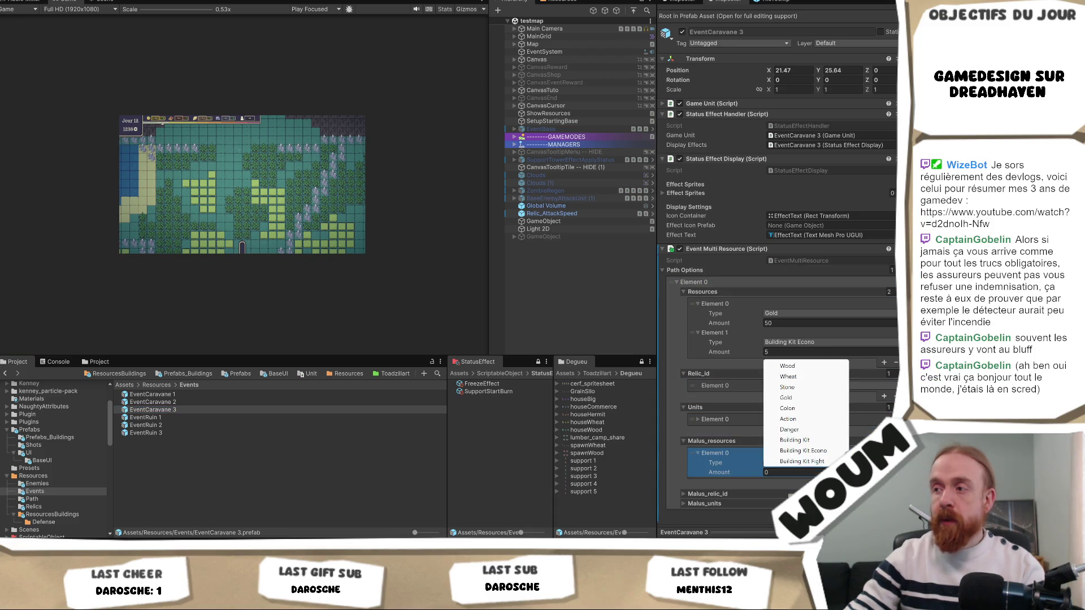
pyautogui.click(791, 398)
pyautogui.click(781, 474)
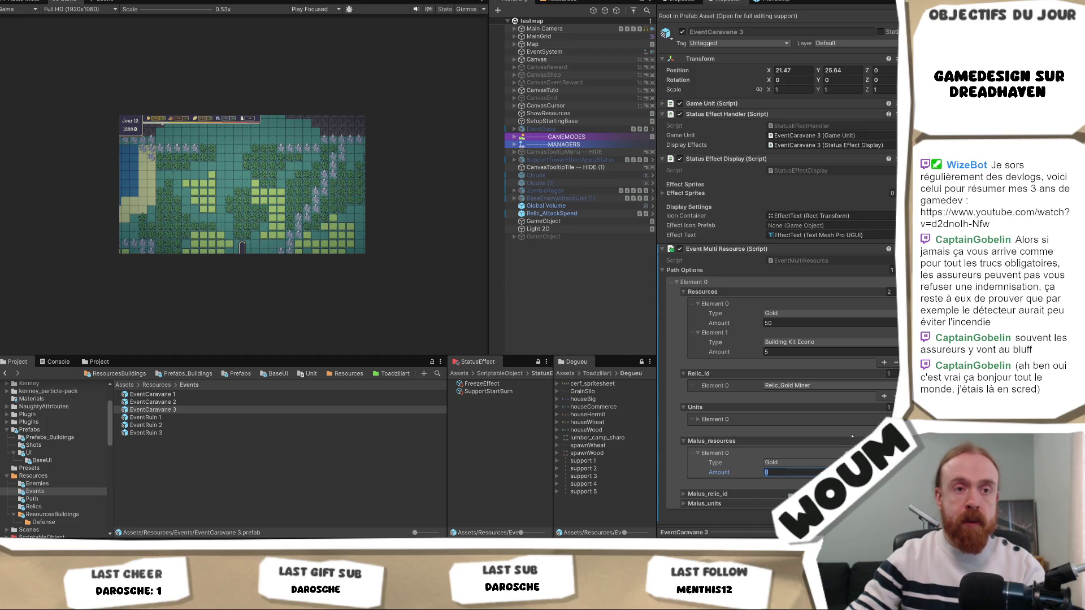
pyautogui.write('-50')
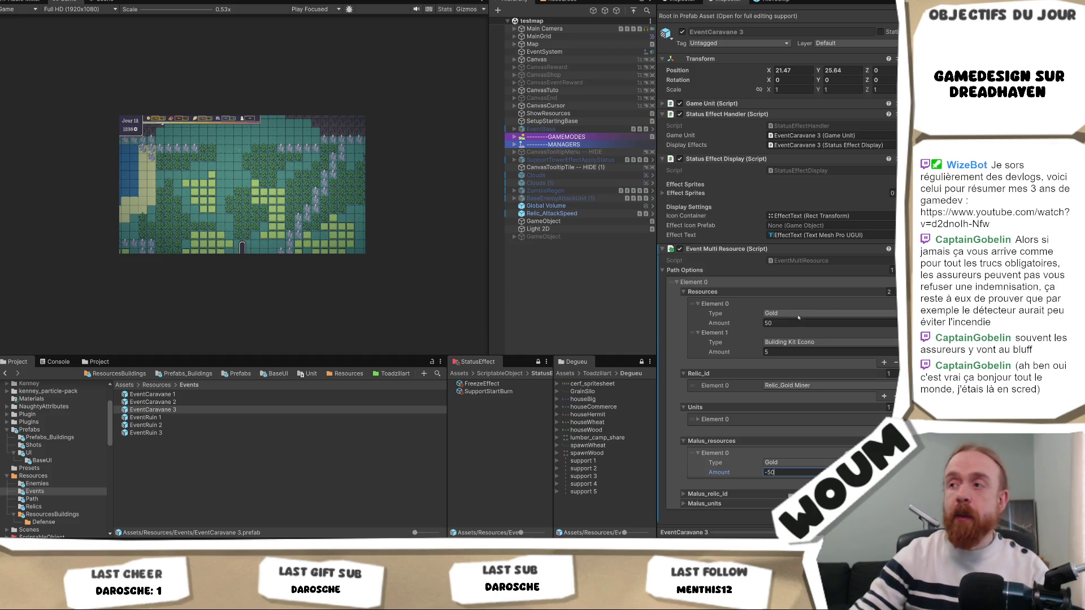
# - Set the Relic_id size to 0 and change the first reward to Building Kit Fight
pyautogui.click(894, 368)
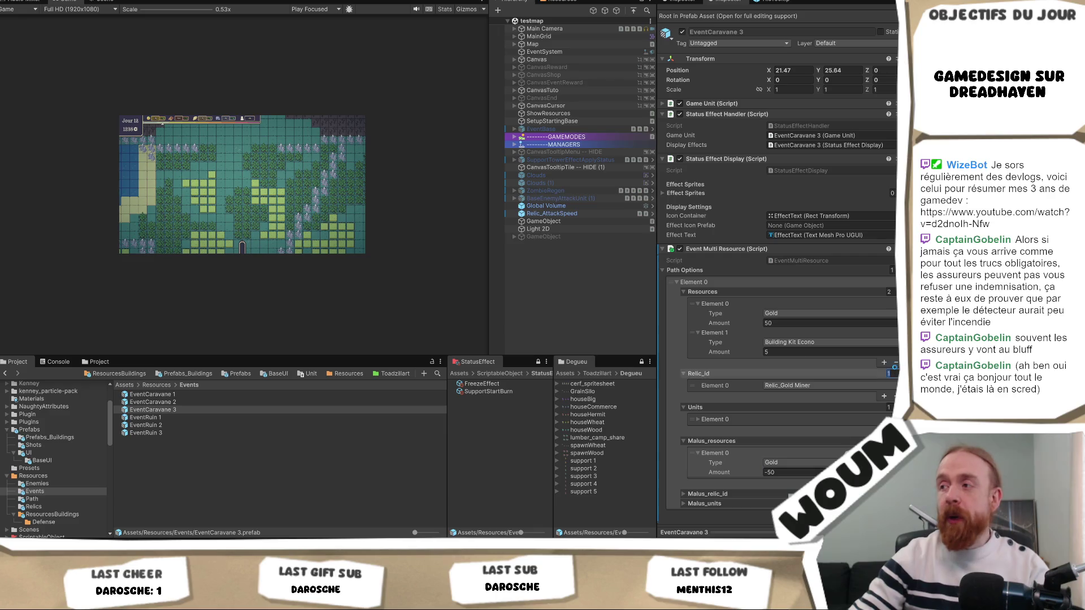
pyautogui.write('0')
pyautogui.press('Return')
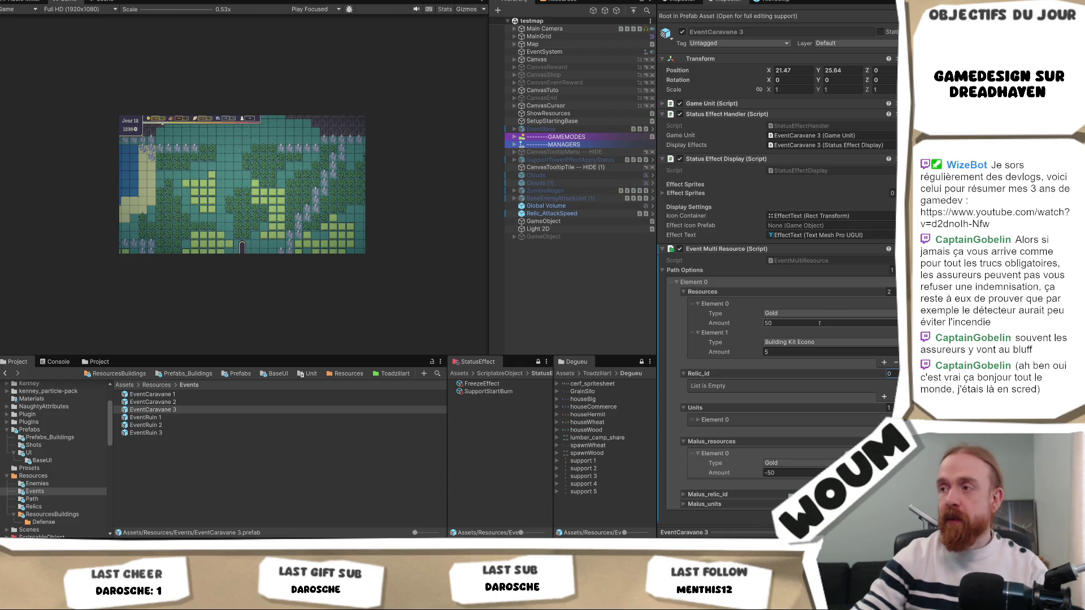
pyautogui.click(814, 313)
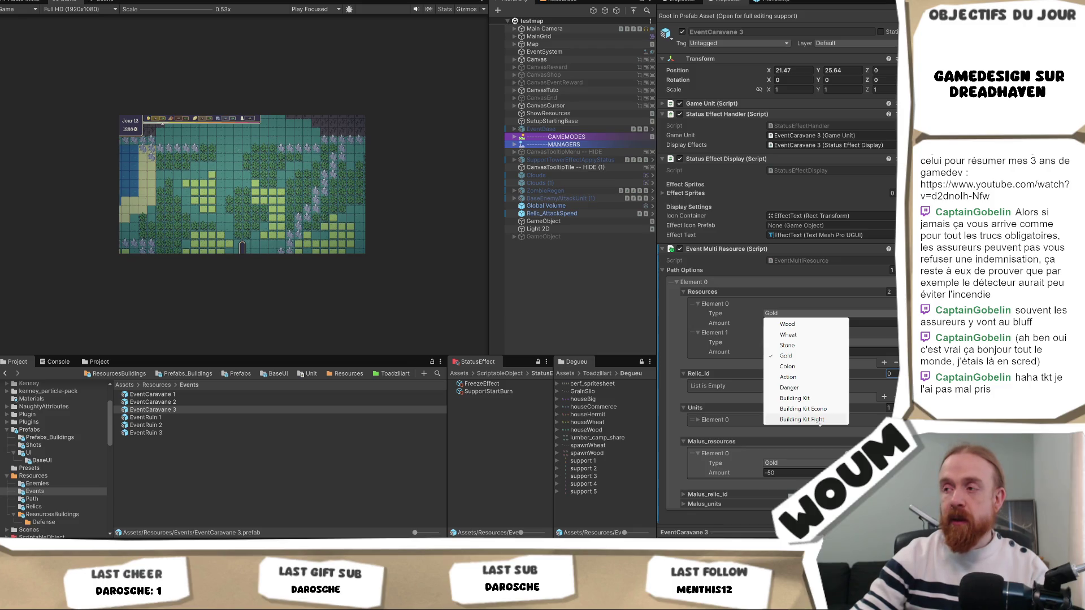
pyautogui.click(819, 420)
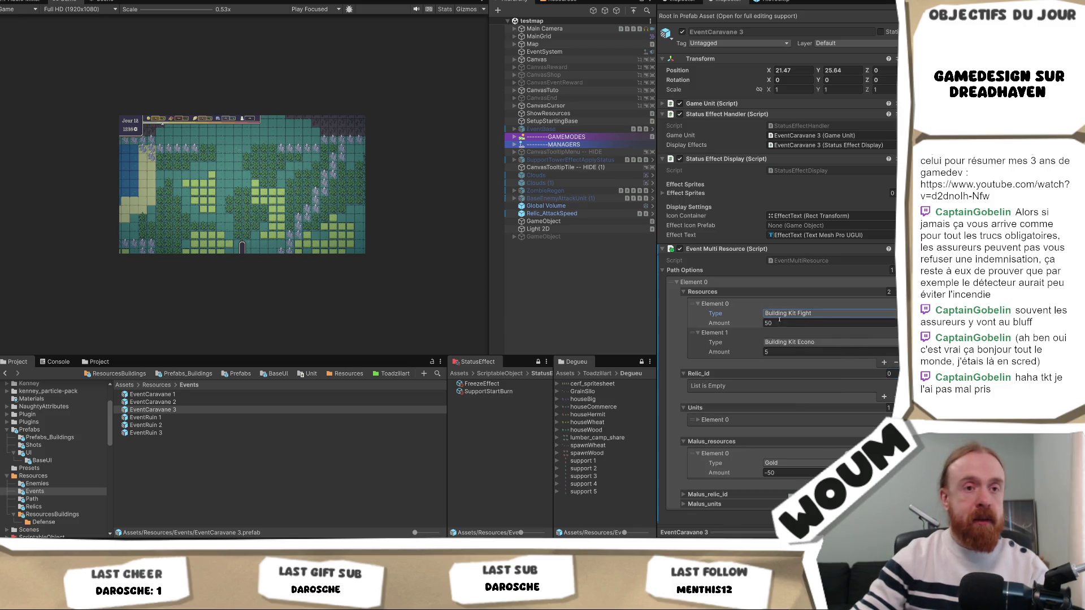